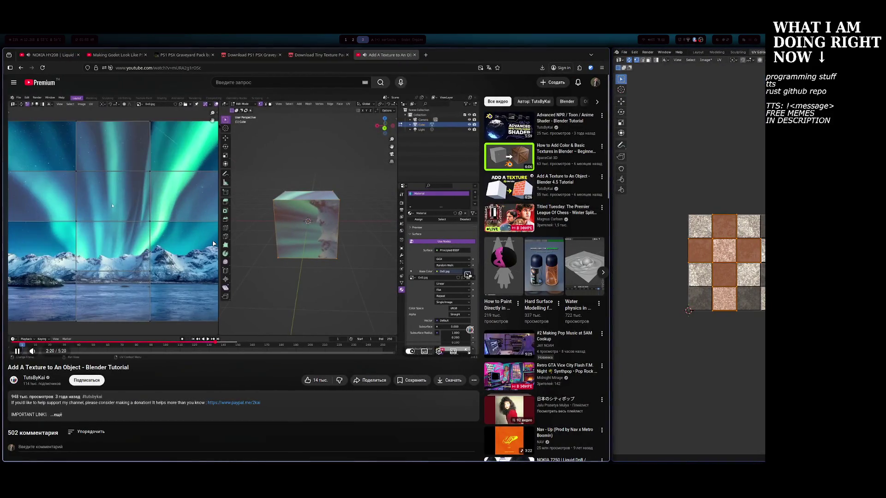
Toggle the plane between edit and object mode, selecting its UV islands, then return to the tutorial.
{"action": "key", "text": "super+Return"}
{"action": "key", "text": "Tab"}
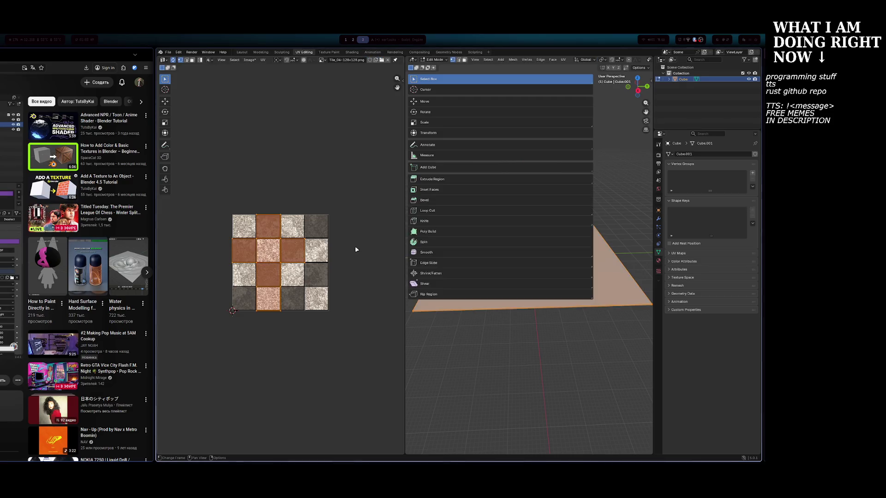
{"action": "key", "text": "Tab"}
{"action": "key", "text": "Tab"}
{"action": "left_click_drag", "start_coordinate": [216, 192], "coordinate": [334, 297]}
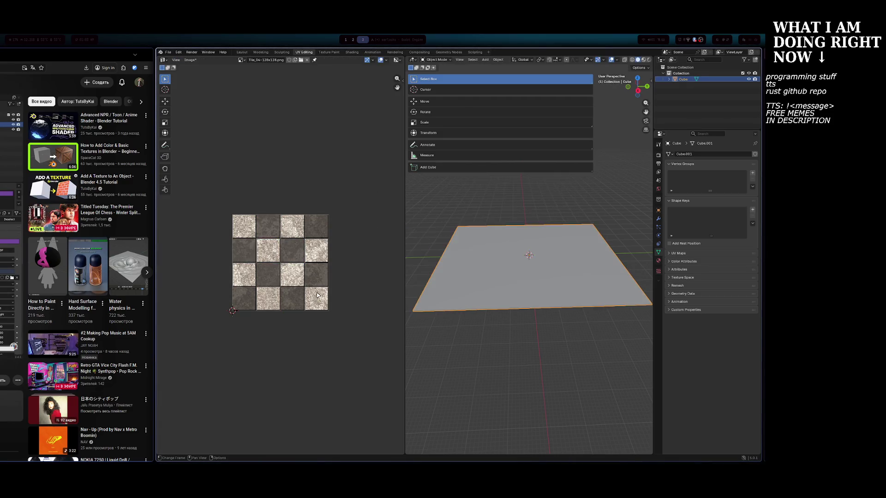
{"action": "key", "text": "Tab"}
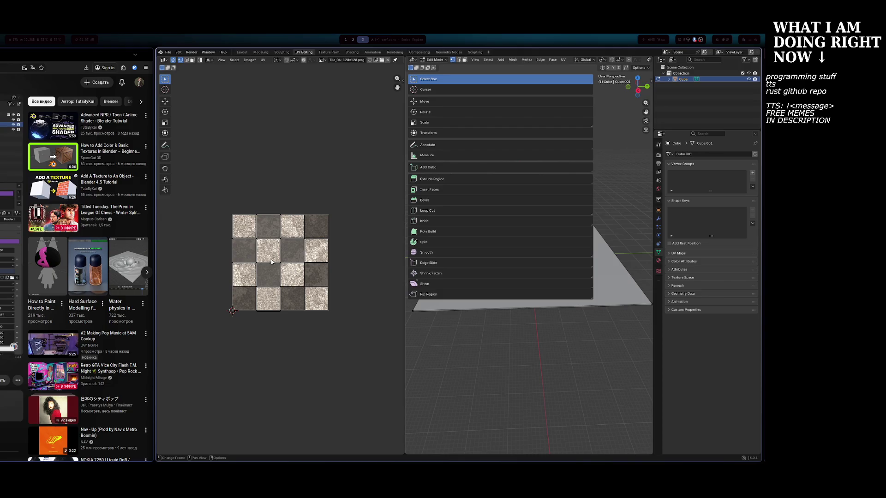
{"action": "key", "text": "Tab"}
{"action": "key", "text": "super+Return"}
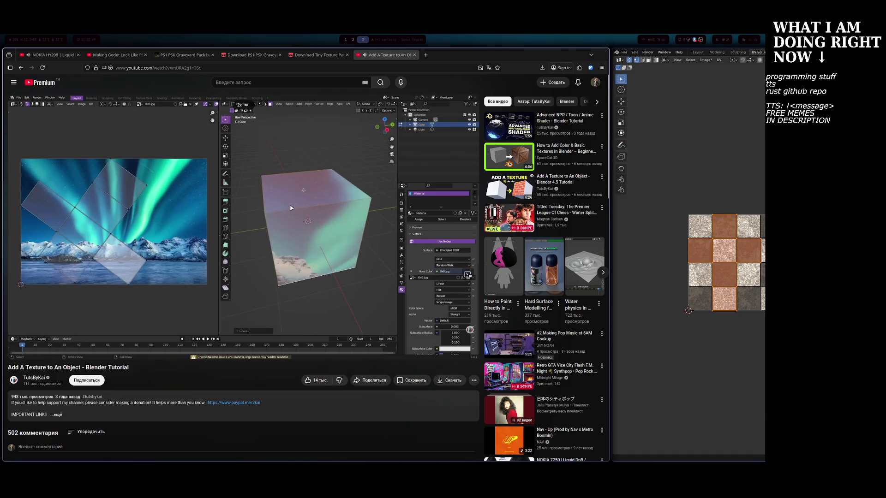
Pause the tutorial video at 3:02 and switch to the Blender workspace.
{"action": "left_click", "coordinate": [283, 165]}
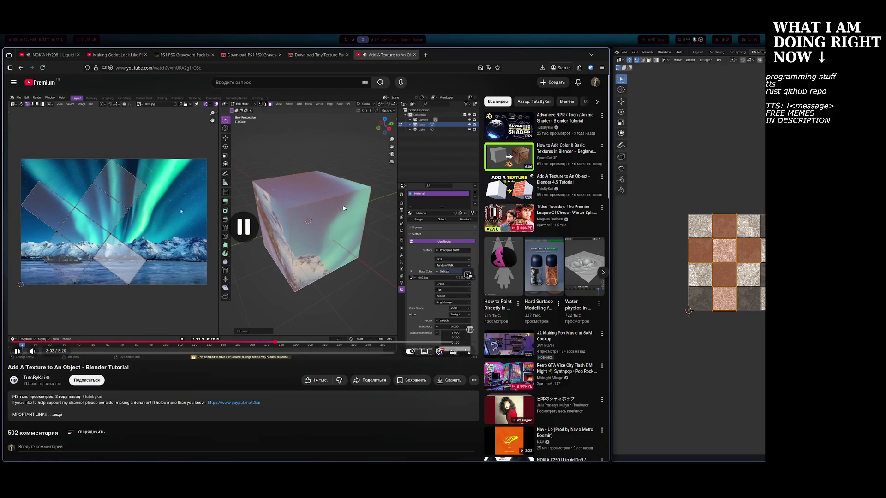
{"action": "left_click", "coordinate": [283, 214]}
{"action": "left_click", "coordinate": [286, 232]}
{"action": "key", "text": "alt+Tab"}
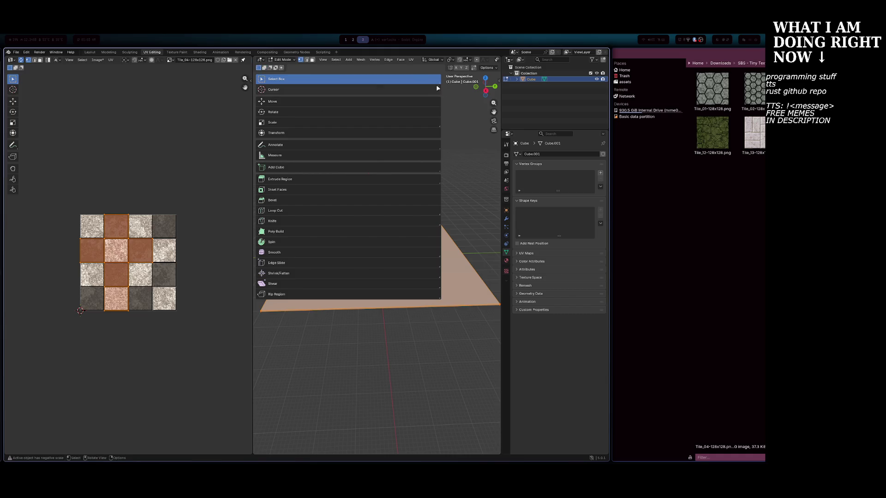
Deselect the plane and quit Blender, closing the UV-editing project without saving.
{"action": "right_click", "coordinate": [404, 308]}
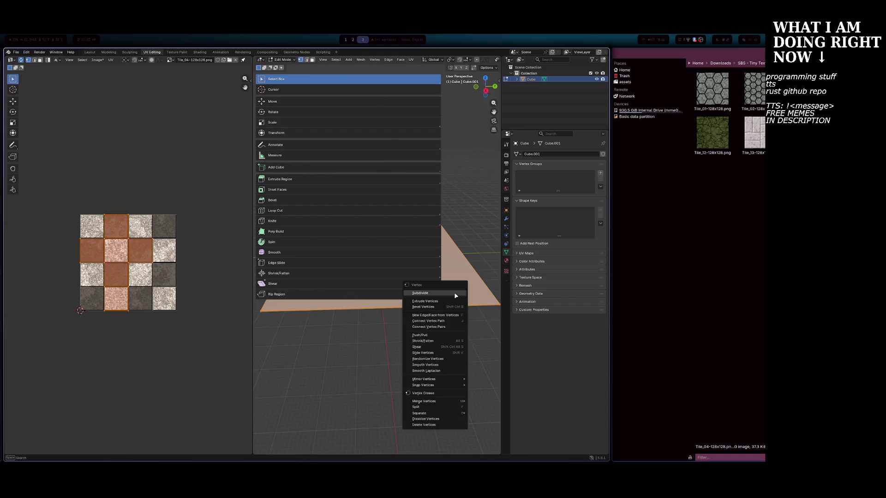
{"action": "left_click", "coordinate": [470, 357]}
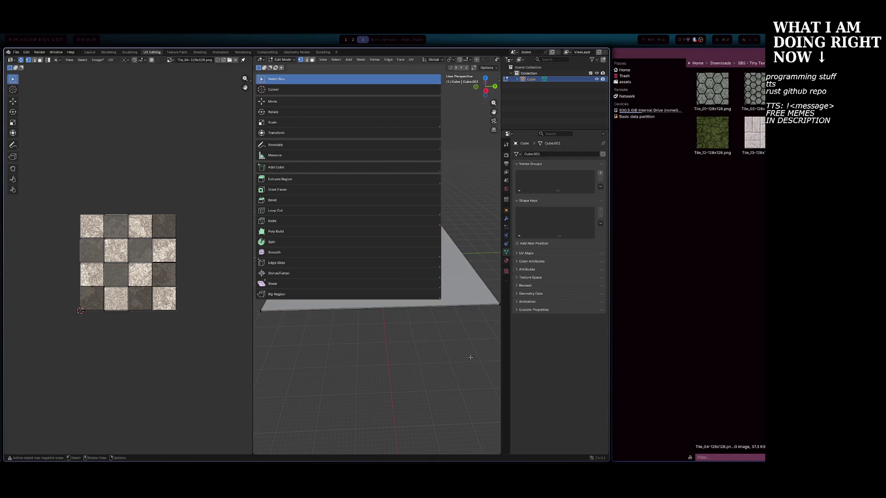
{"action": "mouse_move", "coordinate": [487, 365]}
{"action": "middle_mouse_down"}
{"action": "mouse_move", "coordinate": [461, 383]}
{"action": "mouse_move", "coordinate": [409, 376]}
{"action": "mouse_move", "coordinate": [437, 307]}
{"action": "middle_mouse_up"}
{"action": "key", "text": "ctrl+q"}
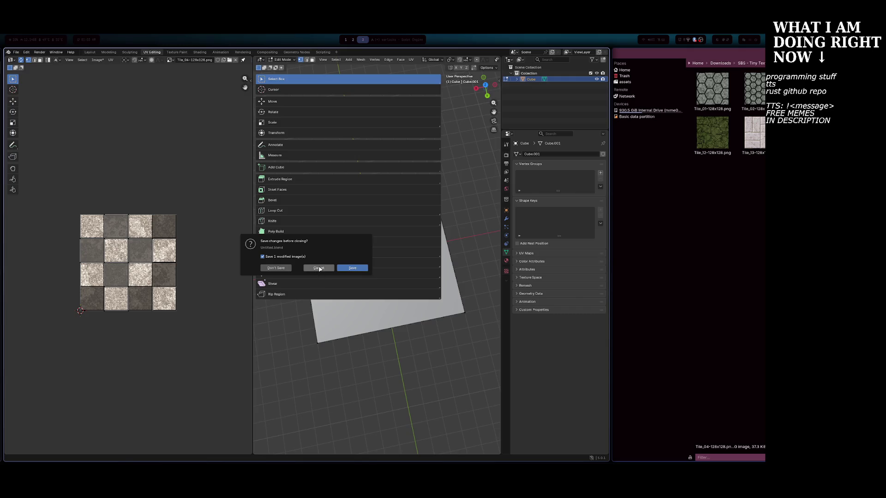
{"action": "left_click", "coordinate": [319, 269]}
{"action": "key", "text": "ctrl+q"}
{"action": "left_click", "coordinate": [276, 269]}
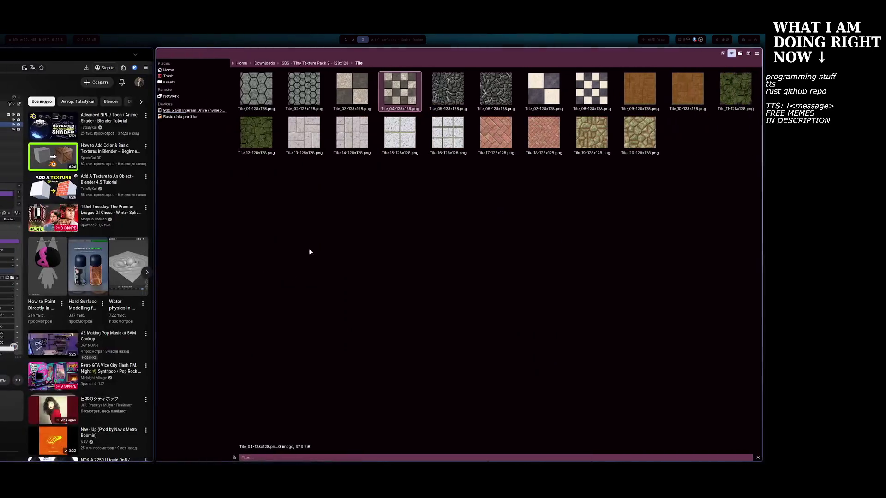
Close the file manager and relaunch Blender from the application launcher.
{"action": "key", "text": "ctrl+q"}
{"action": "key", "text": "super+d"}
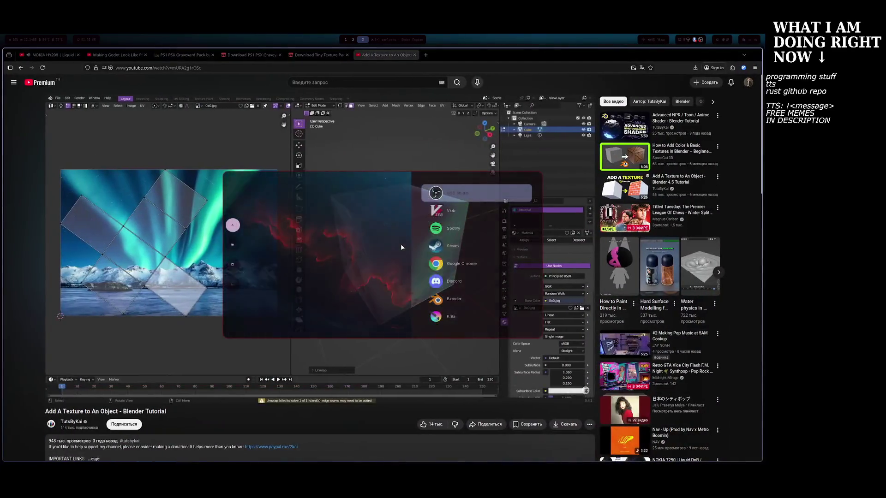
{"action": "type", "text": "b"}
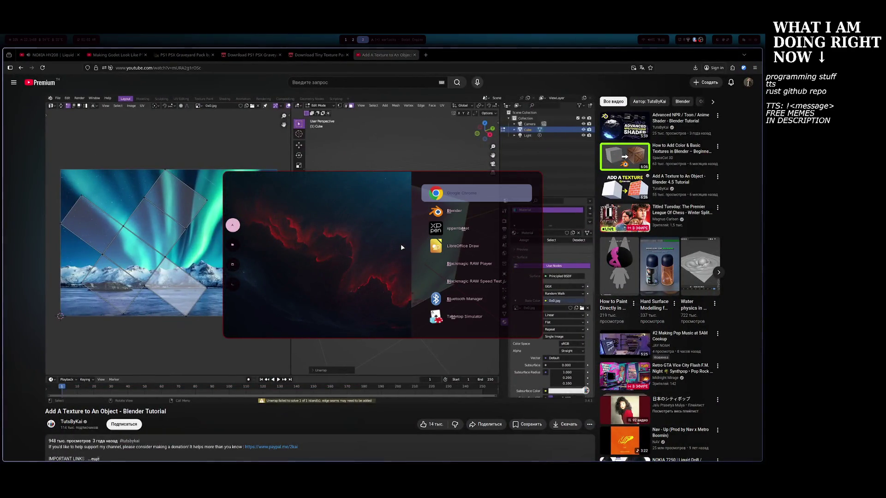
{"action": "key", "text": "Down"}
{"action": "key", "text": "Down"}
{"action": "key", "text": "Down"}
{"action": "key", "text": "Up"}
{"action": "key", "text": "Up"}
{"action": "key", "text": "Return"}
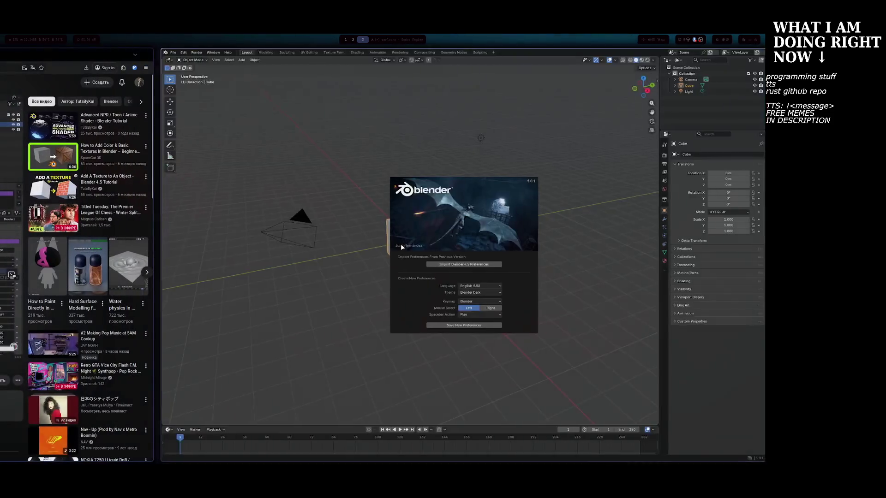
Dismiss the splash and delete the default camera, cube and light.
{"action": "key", "text": "Escape"}
{"action": "key", "text": "a"}
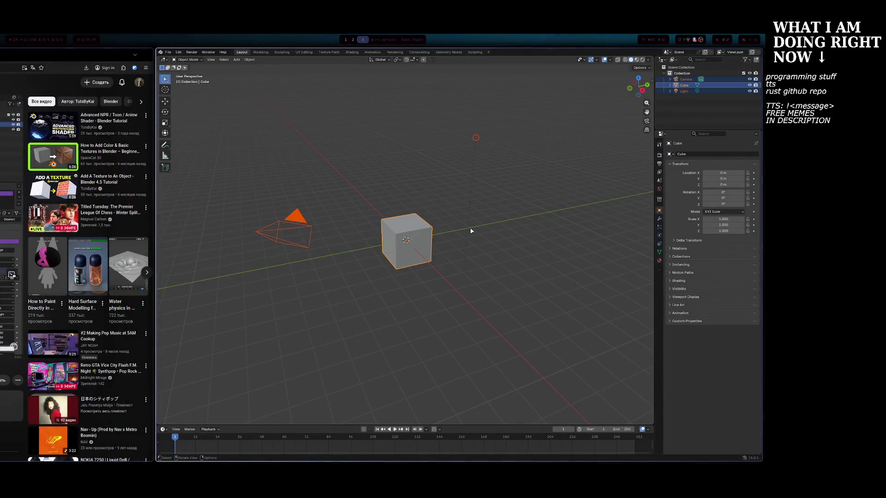
{"action": "key", "text": "x"}
{"action": "left_click", "coordinate": [462, 229]}
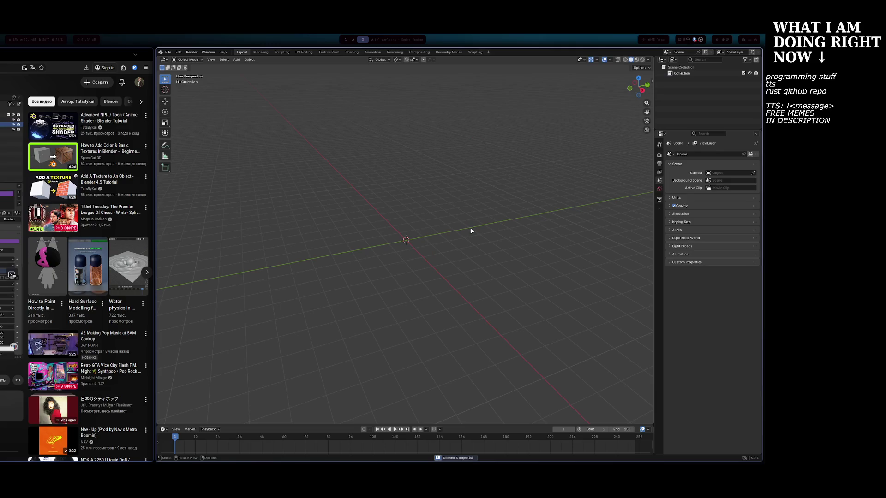
{"action": "middle_click_drag", "start_coordinate": [470, 232], "coordinate": [440, 178]}
Inspect the empty grid, trying the delete, shading and side-panel popups without changes.
{"action": "key", "text": "x"}
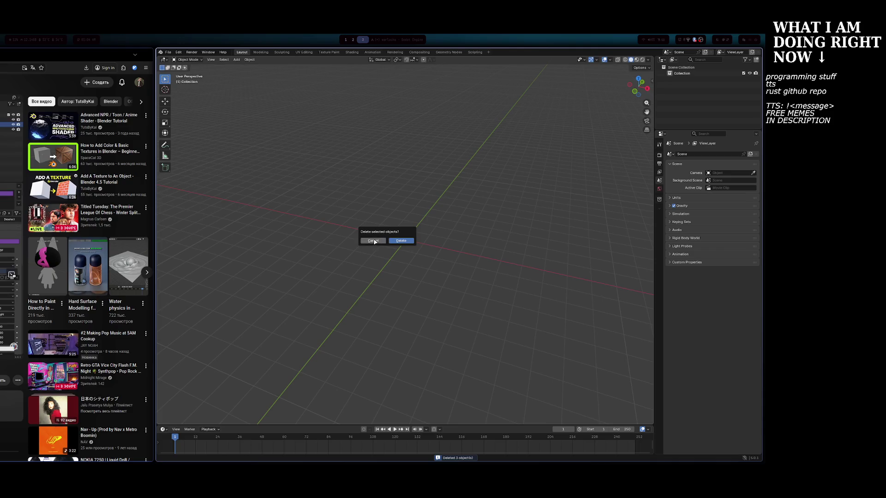
{"action": "left_click", "coordinate": [374, 241]}
{"action": "key", "text": "z"}
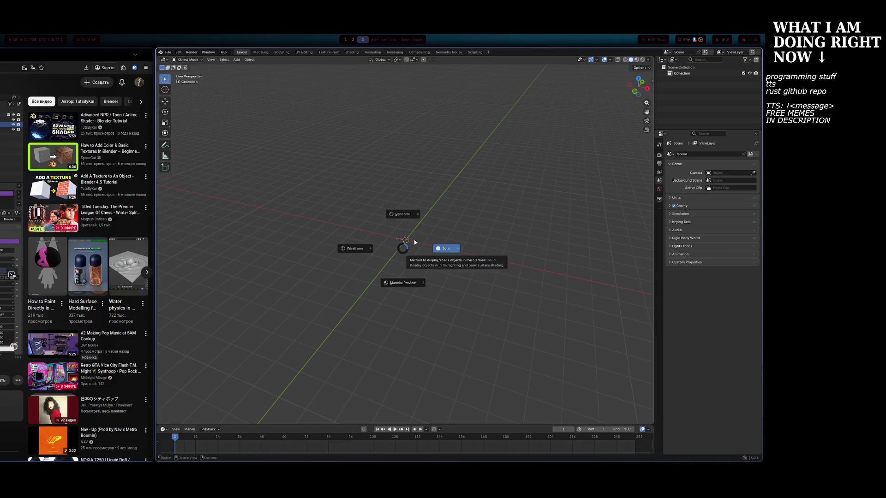
{"action": "left_click", "coordinate": [471, 223]}
{"action": "middle_click_drag", "start_coordinate": [425, 217], "coordinate": [433, 217]}
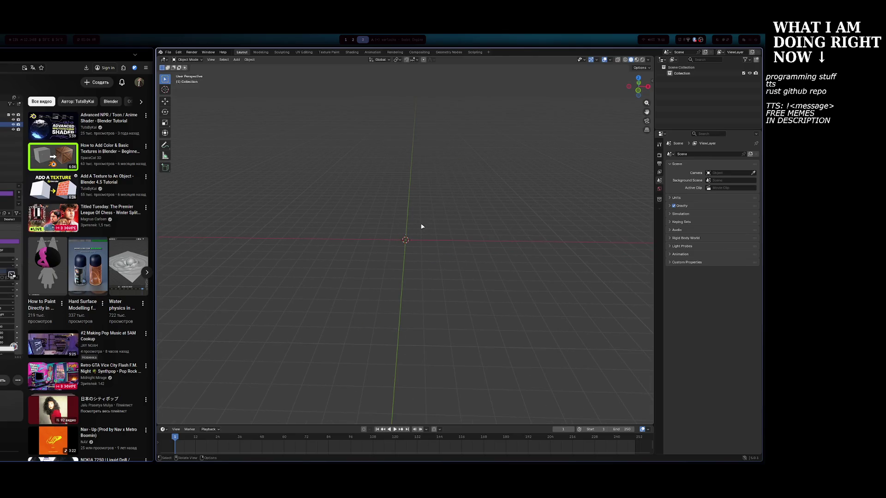
{"action": "key", "text": "n"}
{"action": "key", "text": "n"}
{"action": "key", "text": "q"}
{"action": "key", "text": "Escape"}
{"action": "type", "text": "nn"}
{"action": "type", "text": "mv"}
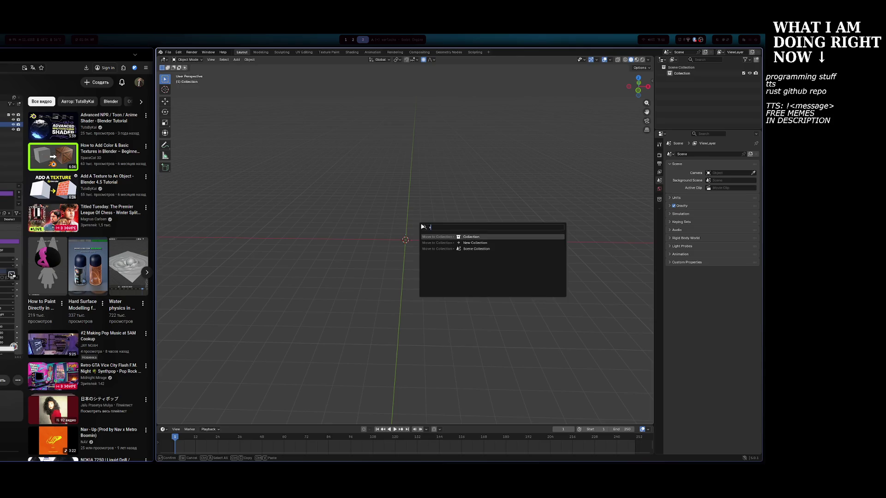
Add a mesh cube at the origin and shrink it uniformly.
{"action": "key", "text": "Escape"}
{"action": "left_click", "coordinate": [236, 60]}
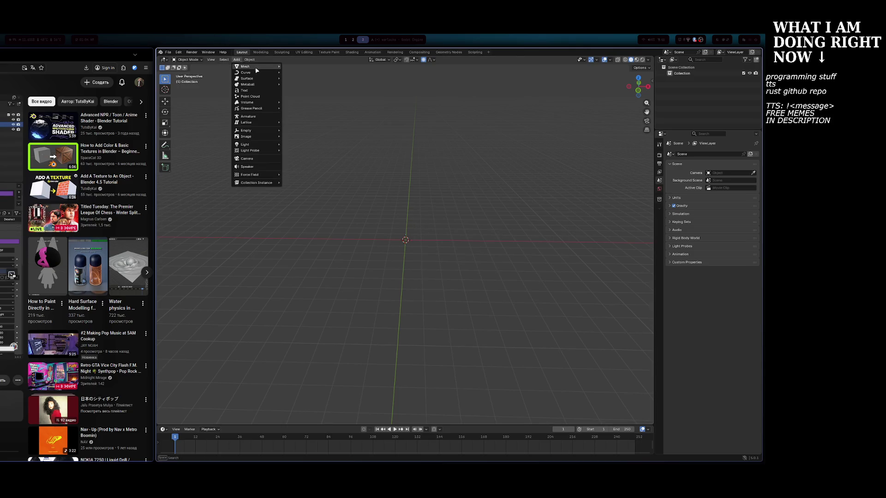
{"action": "mouse_move", "coordinate": [253, 68]}
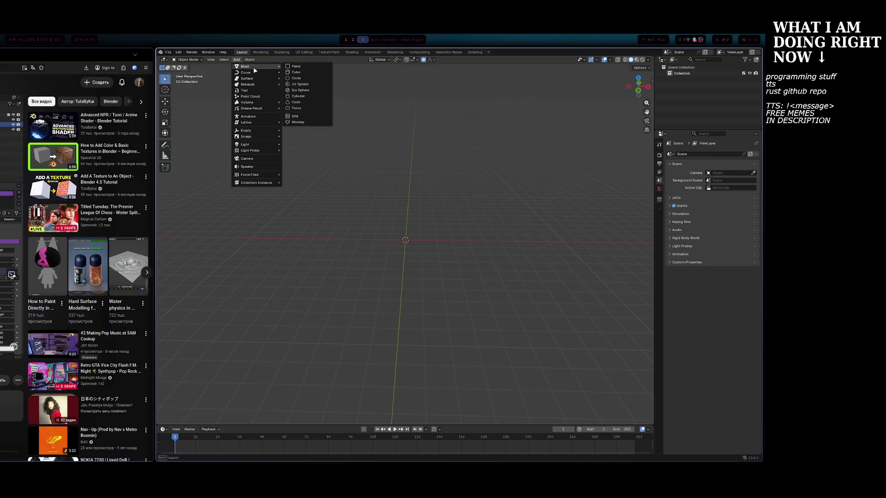
{"action": "left_click", "coordinate": [296, 72]}
{"action": "scroll", "coordinate": [475, 203], "scroll_direction": "up", "scroll_amount": 4}
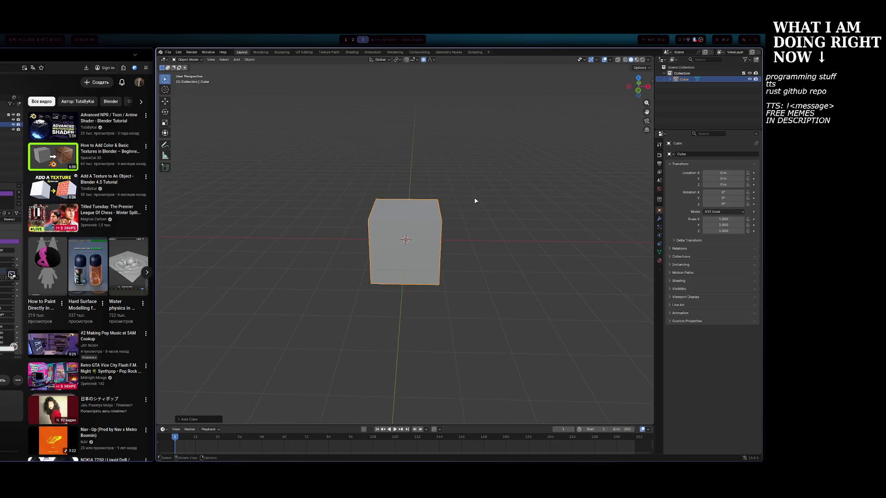
{"action": "key", "text": "s"}
{"action": "left_click", "coordinate": [420, 231]}
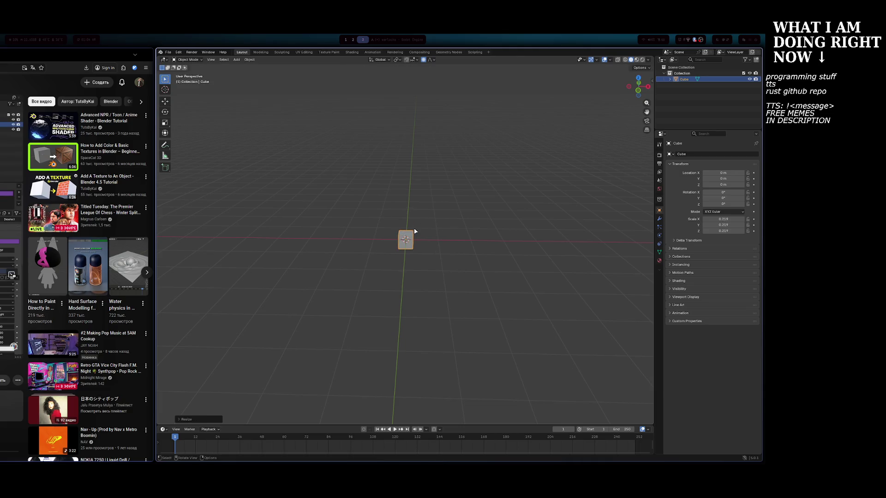
Set the cube's X and Y scale to 50, forming a thin 50 × 50 slab.
{"action": "left_click", "coordinate": [734, 219]}
{"action": "key", "text": "Tab"}
{"action": "type", "text": "50"}
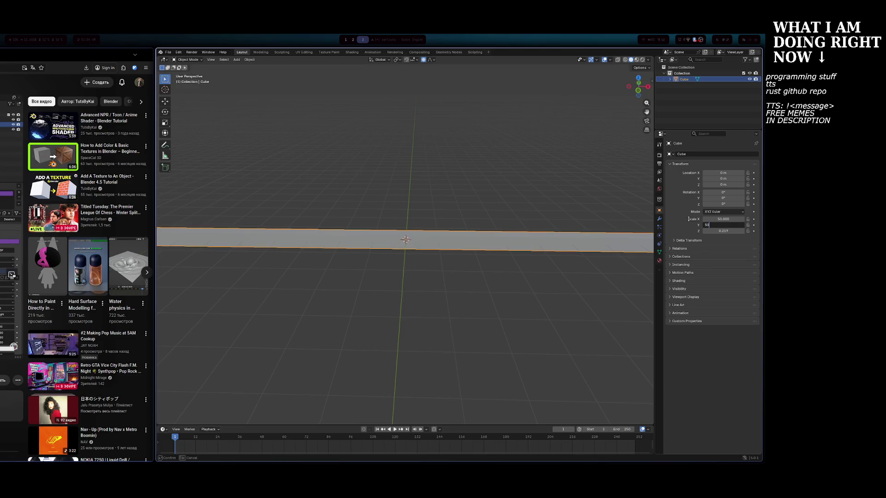
{"action": "key", "text": "Return"}
{"action": "mouse_move", "coordinate": [642, 184]}
{"action": "middle_mouse_down"}
{"action": "mouse_move", "coordinate": [574, 208]}
{"action": "mouse_move", "coordinate": [505, 179]}
{"action": "mouse_move", "coordinate": [514, 192]}
{"action": "mouse_move", "coordinate": [494, 188]}
{"action": "mouse_move", "coordinate": [657, 238]}
{"action": "middle_mouse_up"}
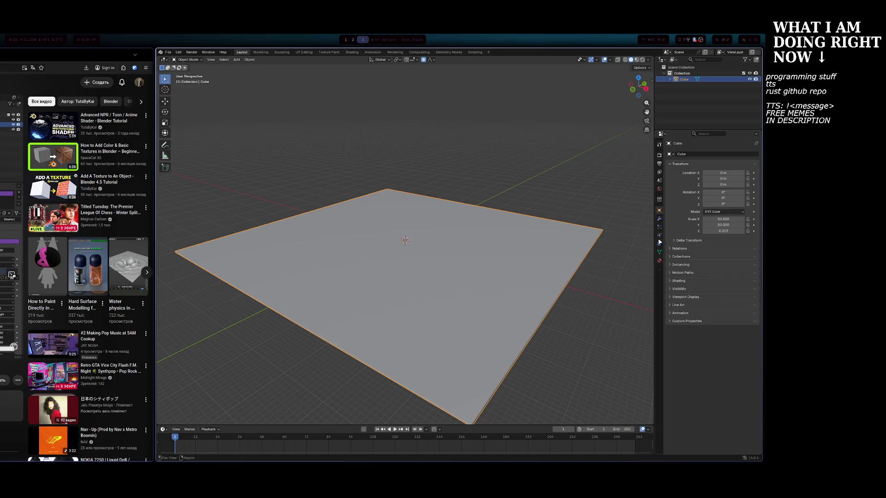
Create a new material, Material.001, for the slab.
{"action": "left_click", "coordinate": [660, 261]}
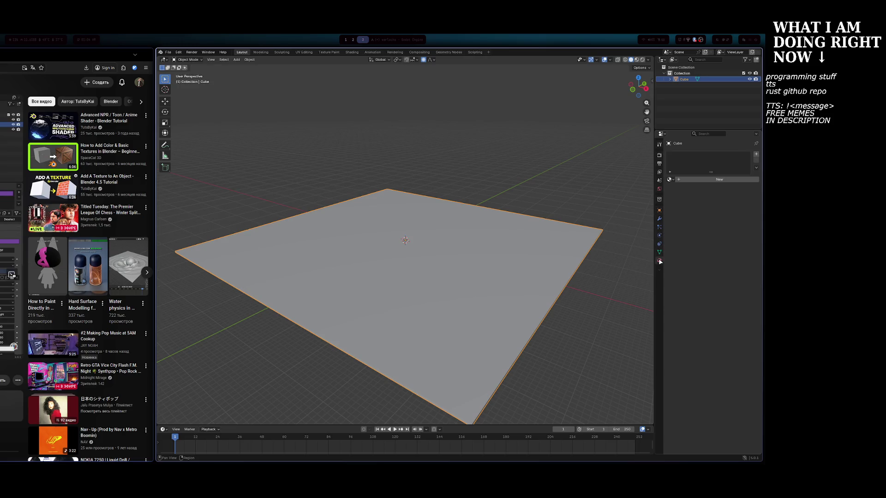
{"action": "left_click", "coordinate": [681, 179]}
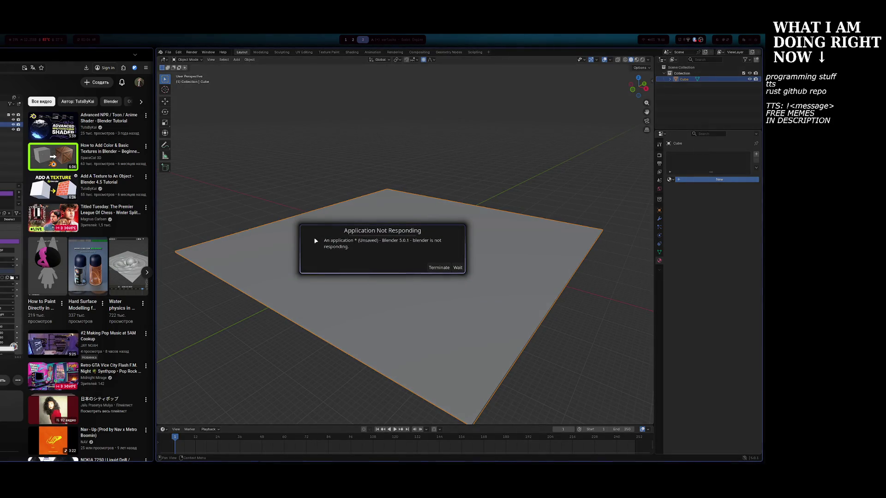
{"action": "left_click", "coordinate": [462, 269]}
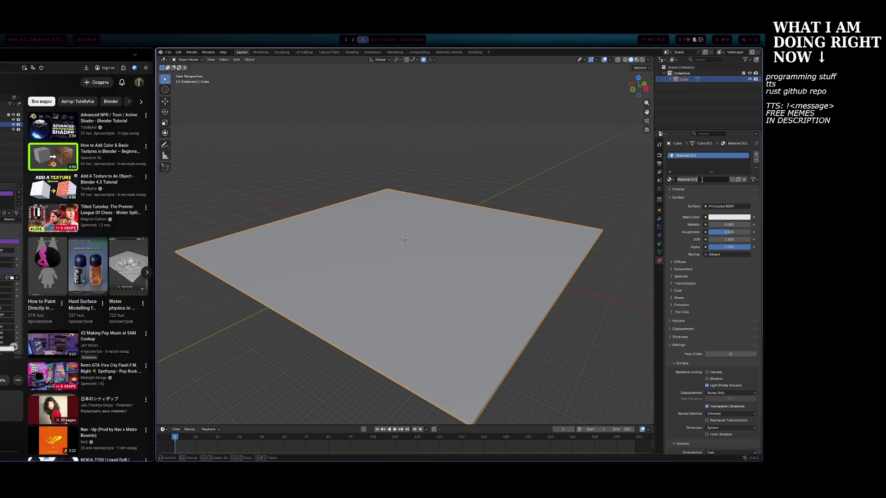
{"action": "left_click", "coordinate": [718, 217]}
{"action": "left_click", "coordinate": [718, 217]}
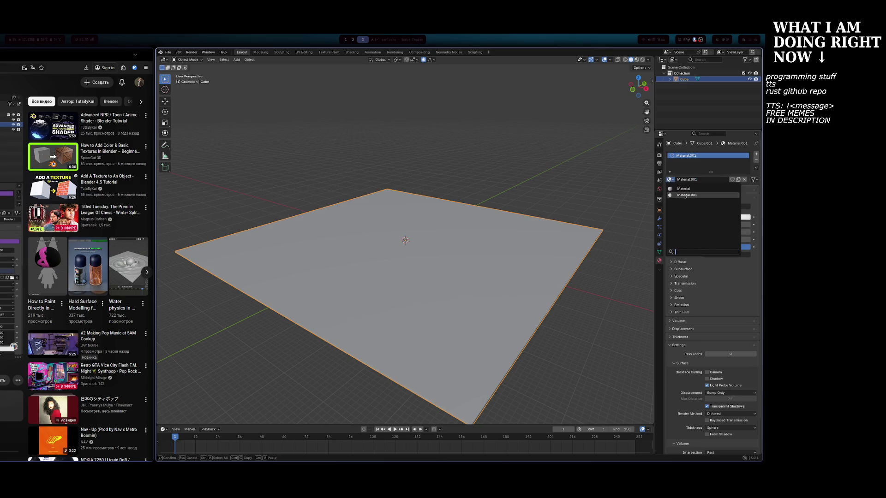
Review Material.001's Principled BSDF surface and preview, then bring the tutorial window forward.
{"action": "scroll", "coordinate": [674, 293], "scroll_direction": "down", "scroll_amount": 3}
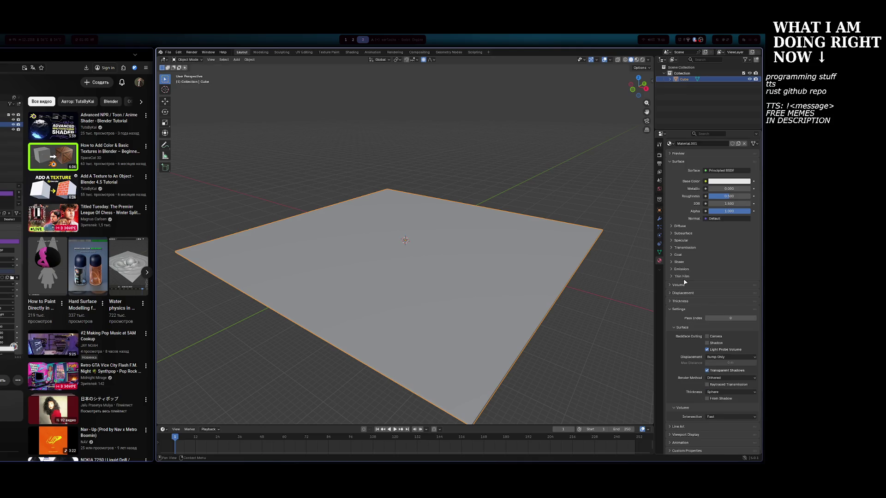
{"action": "scroll", "coordinate": [675, 321], "scroll_direction": "down", "scroll_amount": 1}
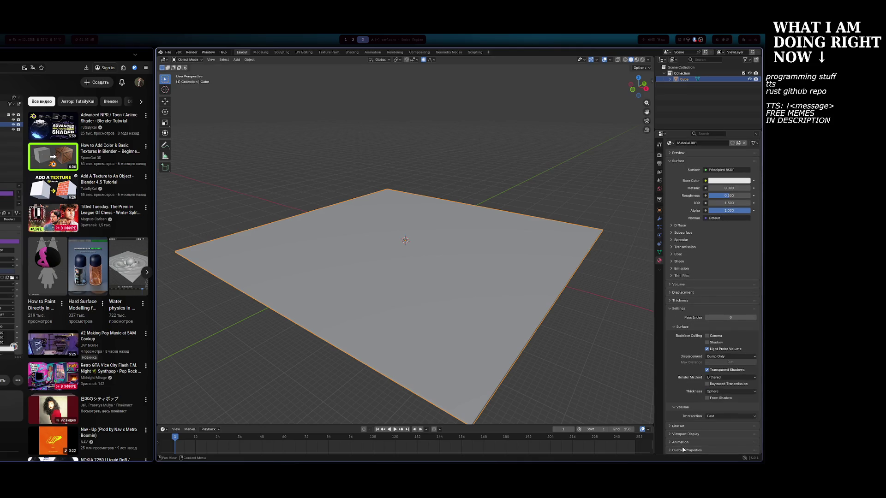
{"action": "scroll", "coordinate": [682, 327], "scroll_direction": "up", "scroll_amount": 3}
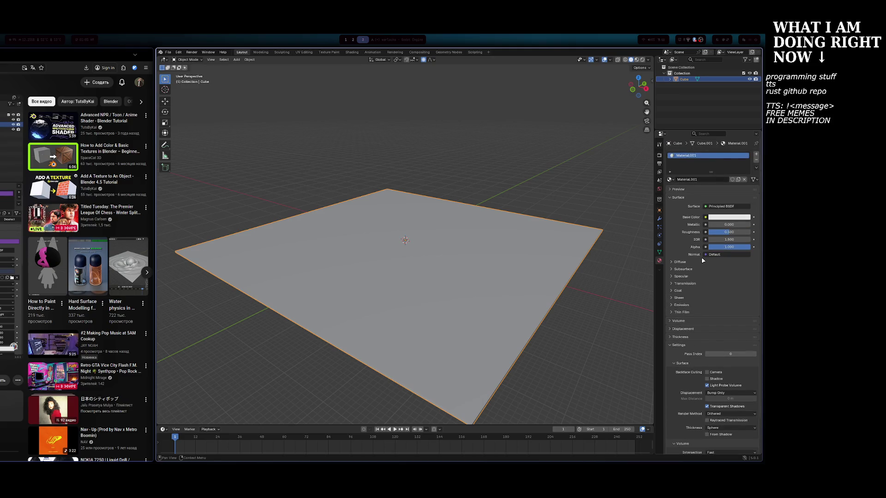
{"action": "left_click", "coordinate": [731, 207]}
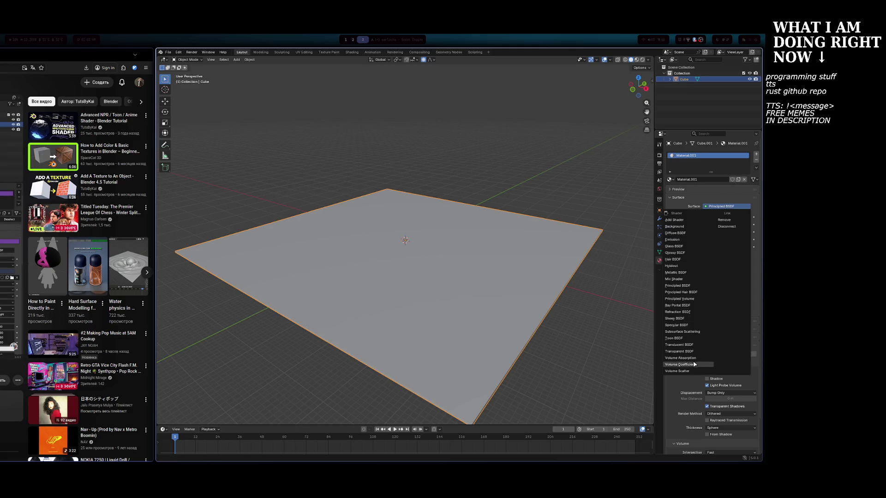
{"action": "left_click", "coordinate": [723, 204]}
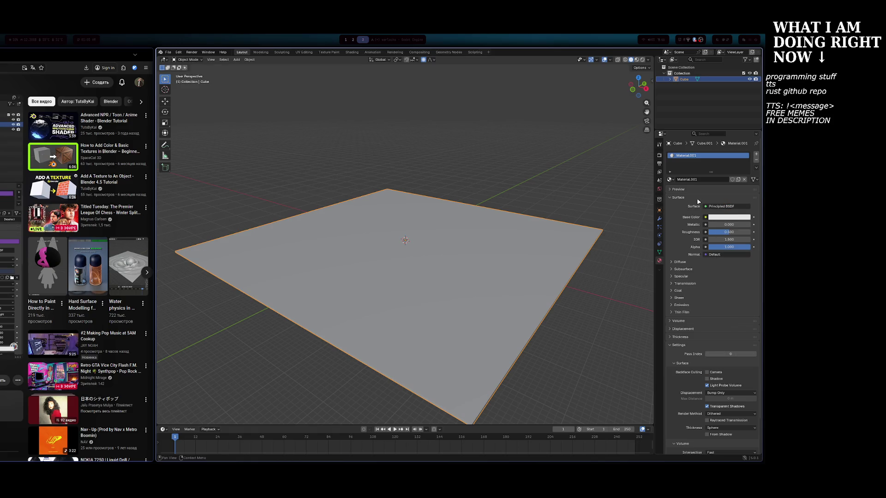
{"action": "left_click", "coordinate": [682, 191]}
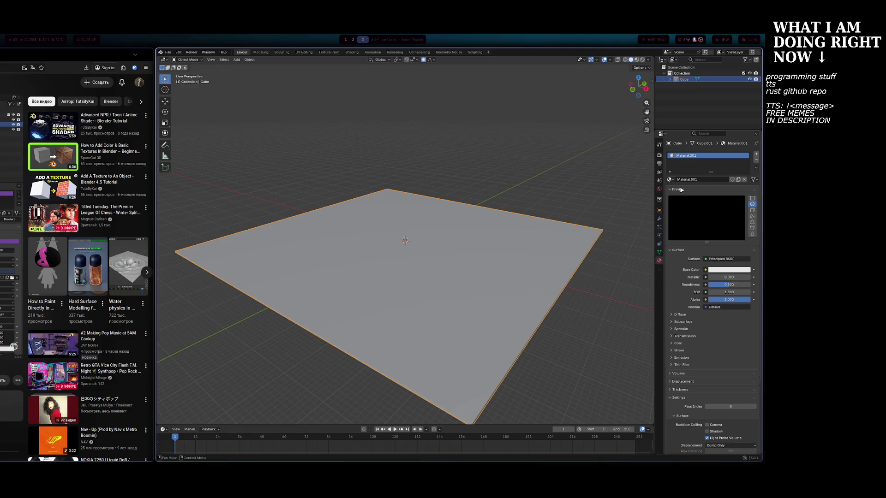
{"action": "left_click", "coordinate": [681, 190]}
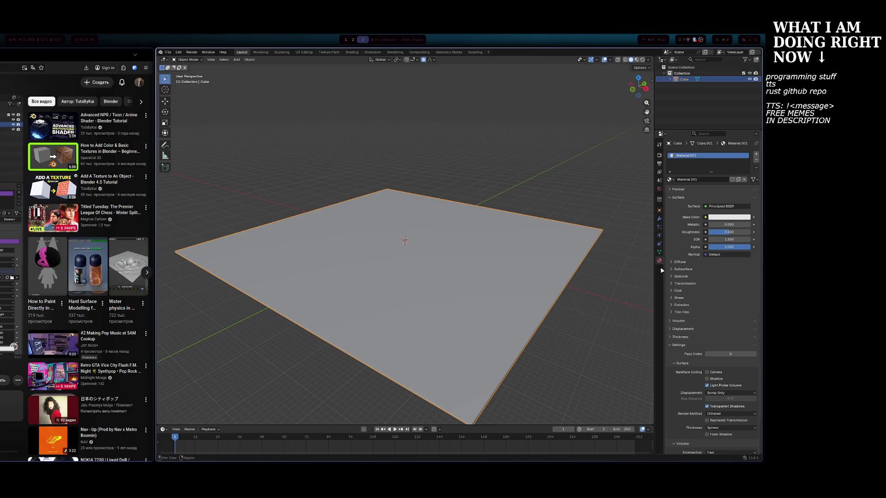
{"action": "scroll", "coordinate": [711, 335], "scroll_direction": "down", "scroll_amount": 2}
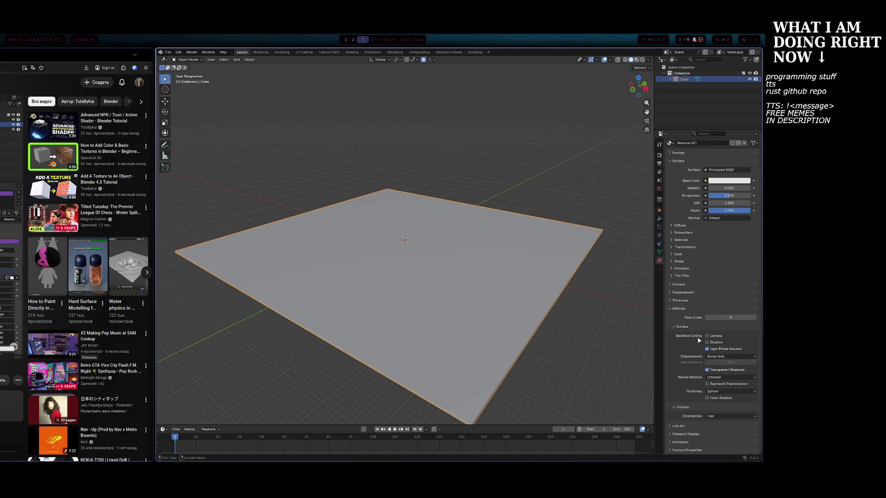
{"action": "key", "text": "super+Left"}
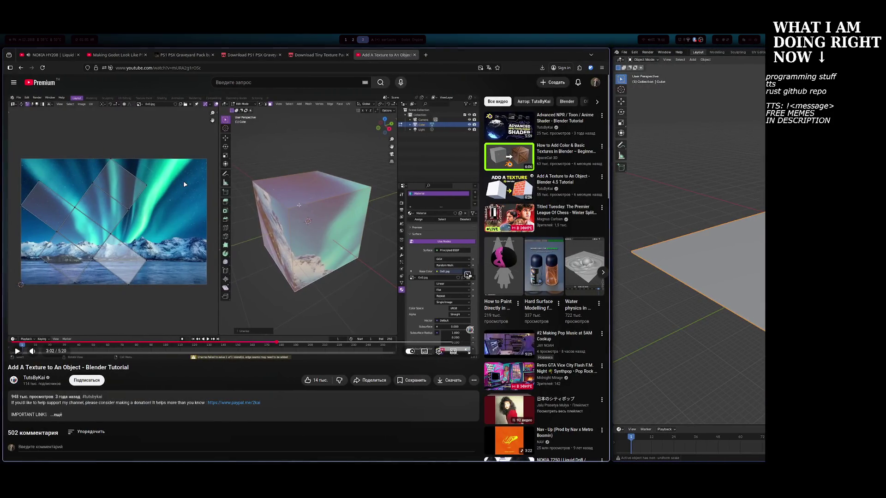
Rewind the tutorial to about 0:30 and play it at 2x speed.
{"action": "key", "text": "Left"}
{"action": "key", "text": "Left"}
{"action": "key", "text": "Left"}
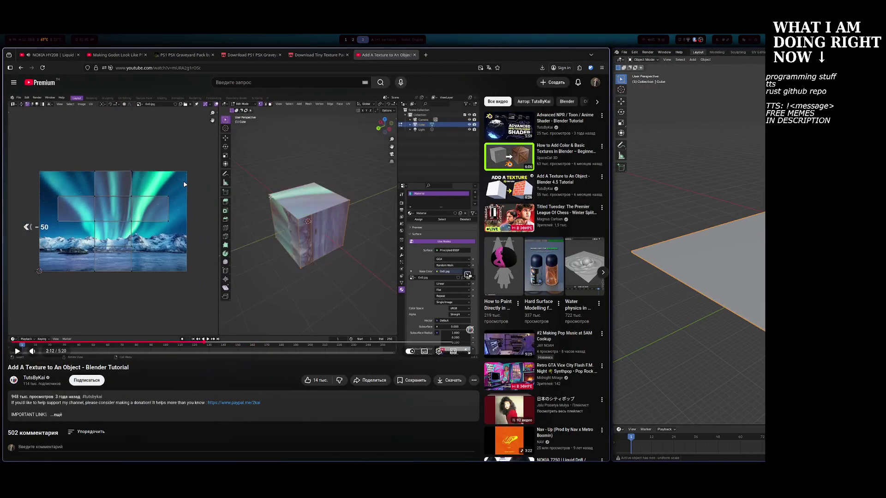
{"action": "key", "text": "Left"}
{"action": "key", "text": "Left"}
{"action": "key", "text": "Left"}
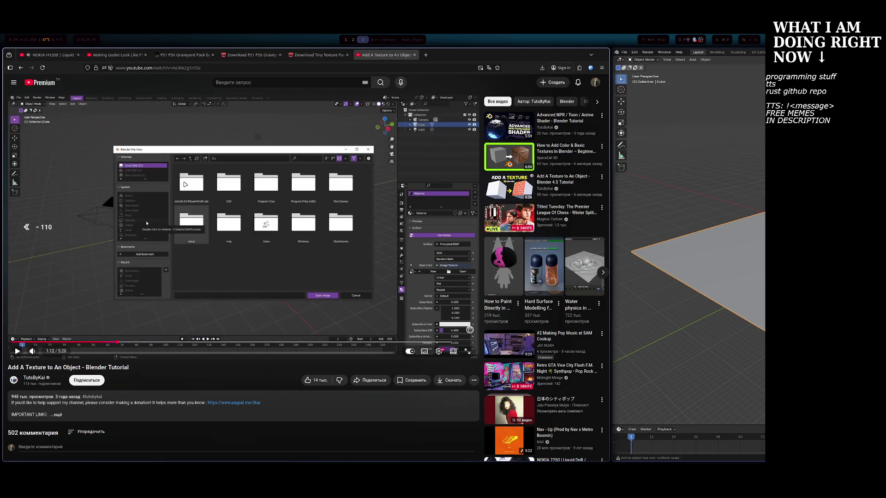
{"action": "key", "text": "Left"}
{"action": "key", "text": "Left"}
{"action": "key", "text": "space"}
{"action": "key", "text": "Left"}
{"action": "key", "text": "Left"}
{"action": "key", "text": "Left"}
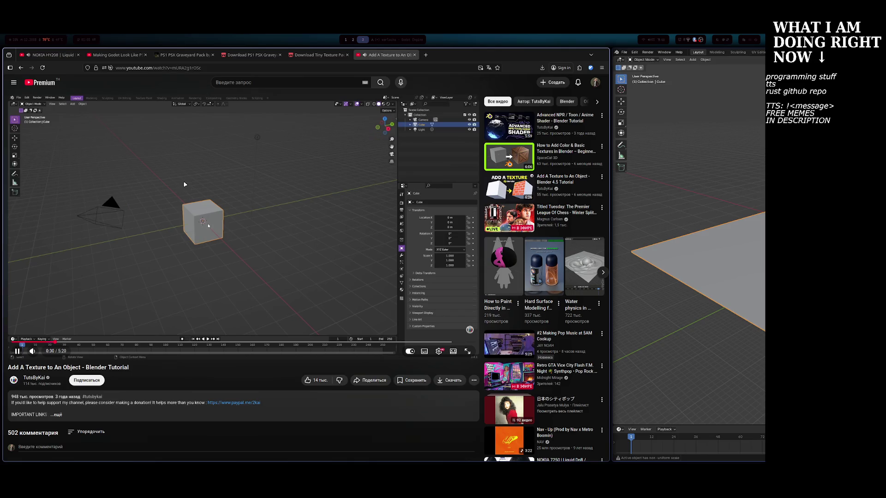
{"action": "left_click_drag", "start_coordinate": [184, 184], "coordinate": [208, 203]}
Pause the tutorial, then unlink Material.001 and assign the existing material named Material.
{"action": "left_click", "coordinate": [207, 203]}
{"action": "key", "text": "super+Right"}
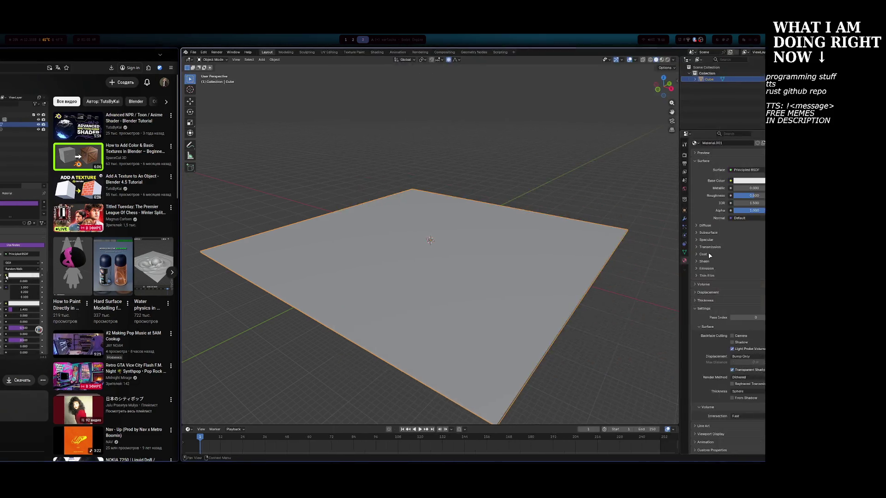
{"action": "left_click", "coordinate": [699, 144]}
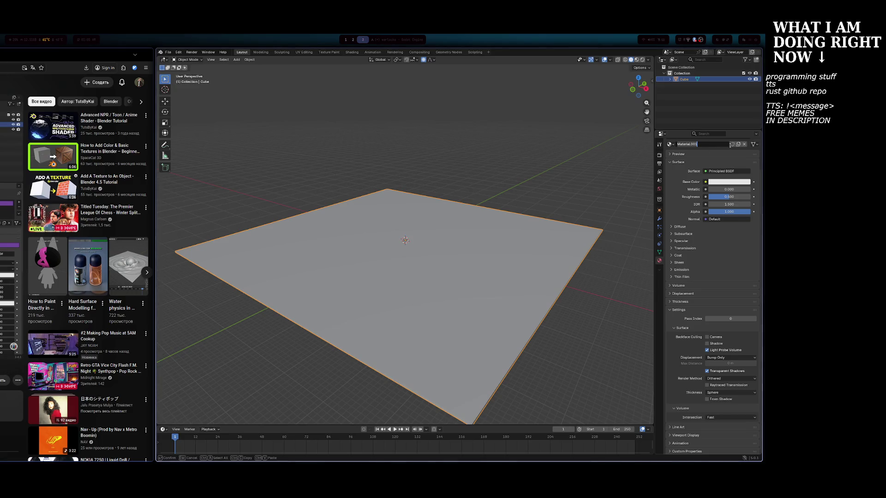
{"action": "key", "text": "Escape"}
{"action": "left_click", "coordinate": [744, 144]}
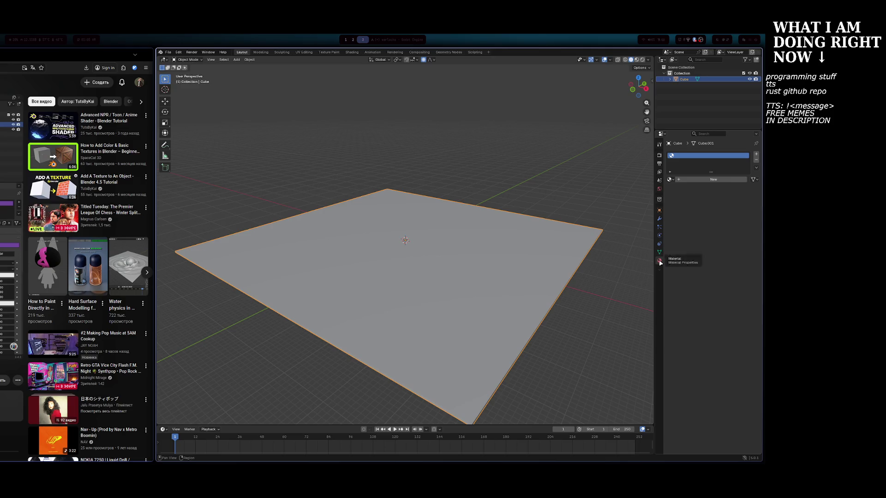
{"action": "left_click", "coordinate": [670, 179]}
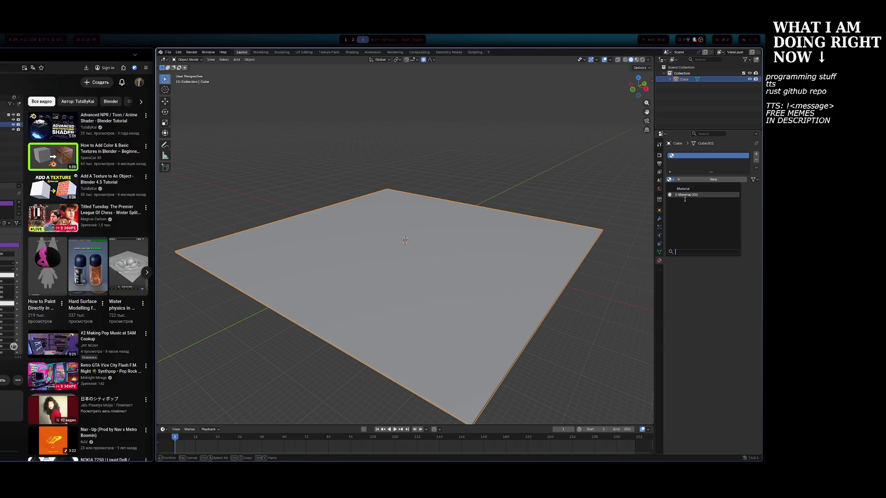
{"action": "left_click", "coordinate": [687, 192]}
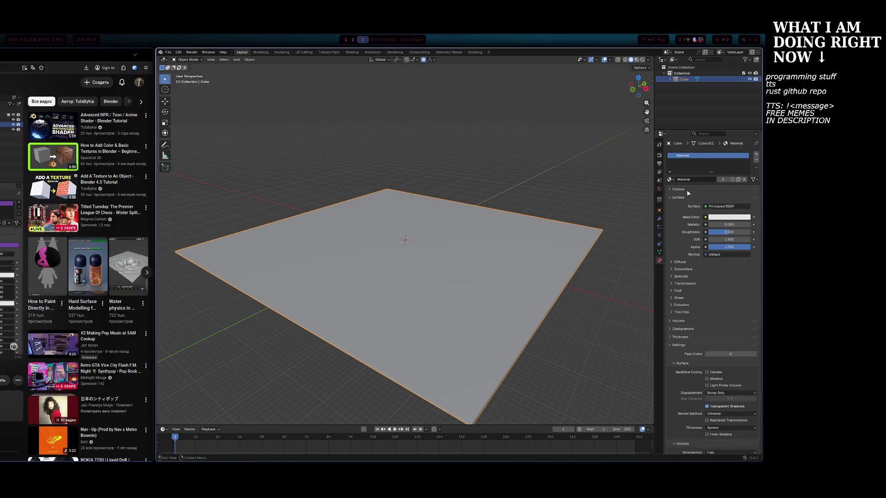
Link an Image Texture into Base Color and open the Open Image file browser.
{"action": "left_click", "coordinate": [710, 219]}
{"action": "left_click", "coordinate": [706, 218]}
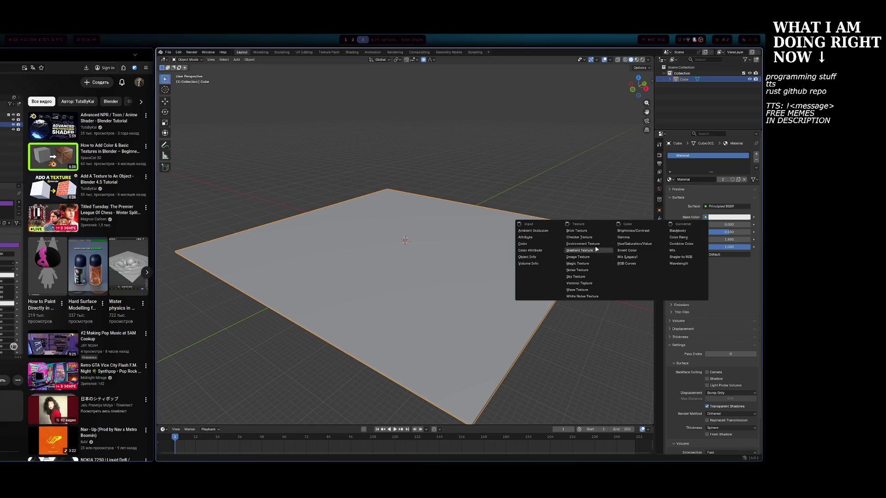
{"action": "left_click", "coordinate": [578, 257]}
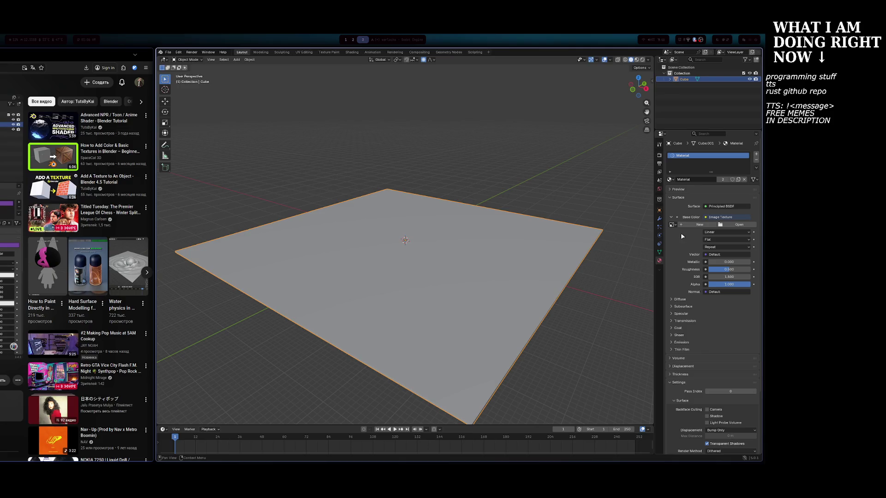
{"action": "left_click", "coordinate": [696, 225]}
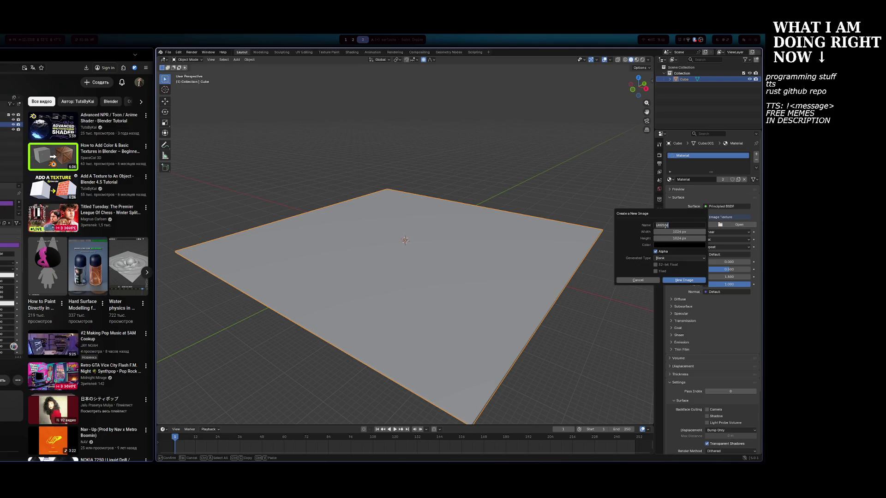
{"action": "left_click", "coordinate": [638, 281]}
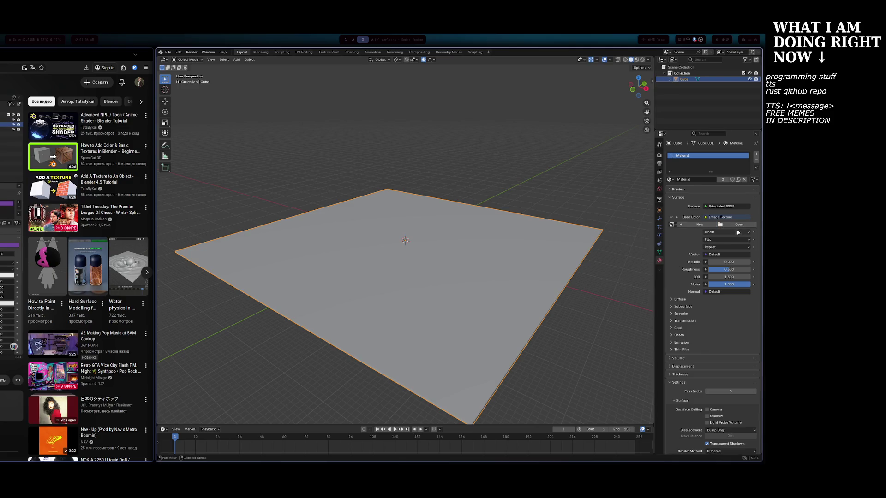
{"action": "left_click", "coordinate": [738, 225]}
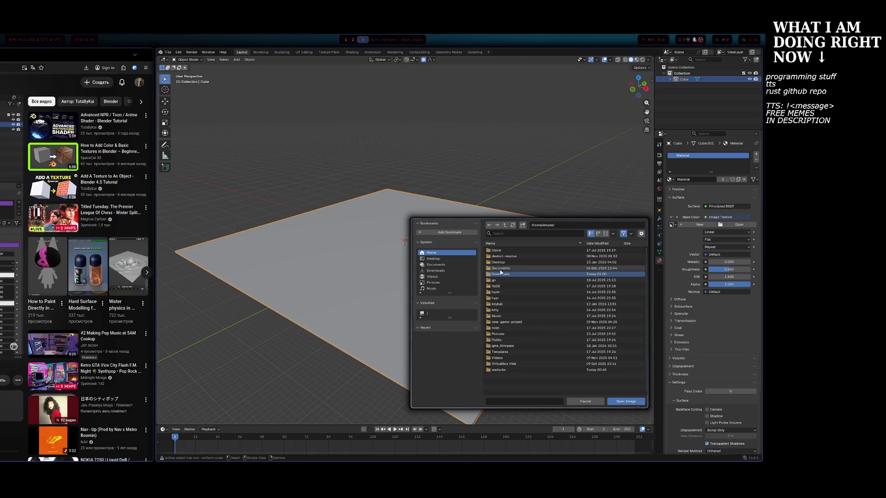
Browse Downloads > tiny texture pack > 128x128 > Tile and load Tile_04-128x128.png.
{"action": "double_click", "coordinate": [502, 274]}
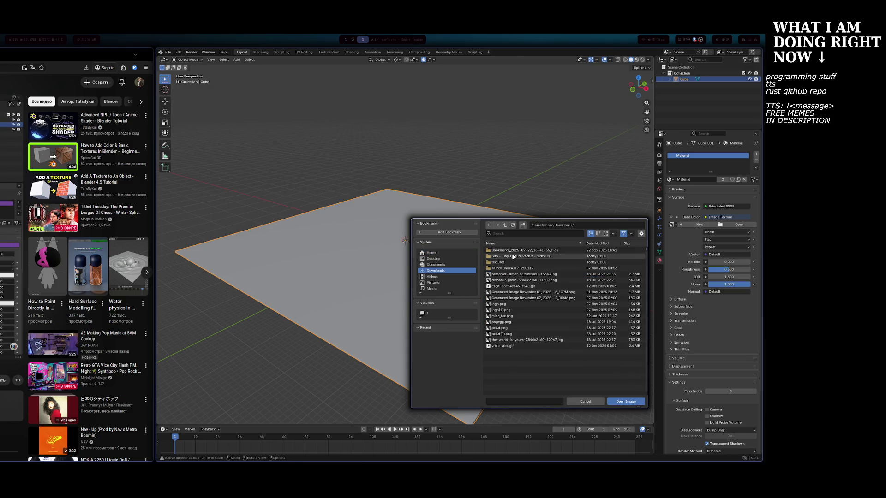
{"action": "double_click", "coordinate": [516, 257]}
{"action": "double_click", "coordinate": [508, 250]}
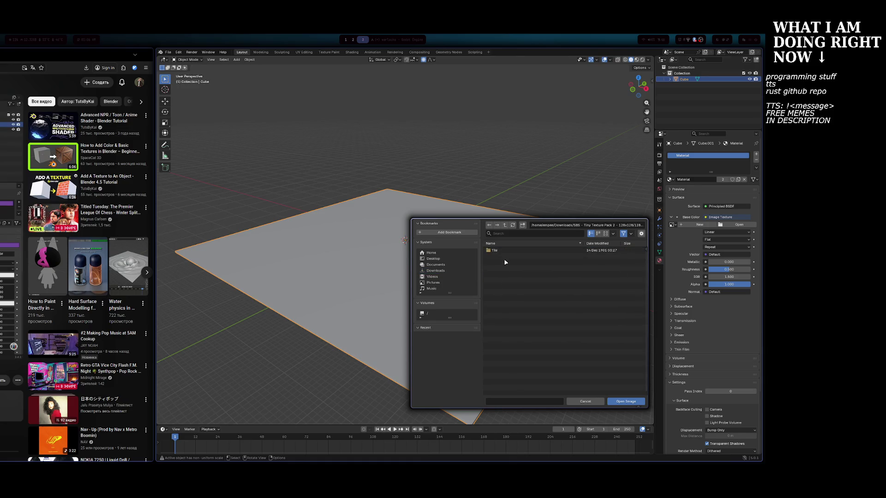
{"action": "left_click", "coordinate": [489, 226]}
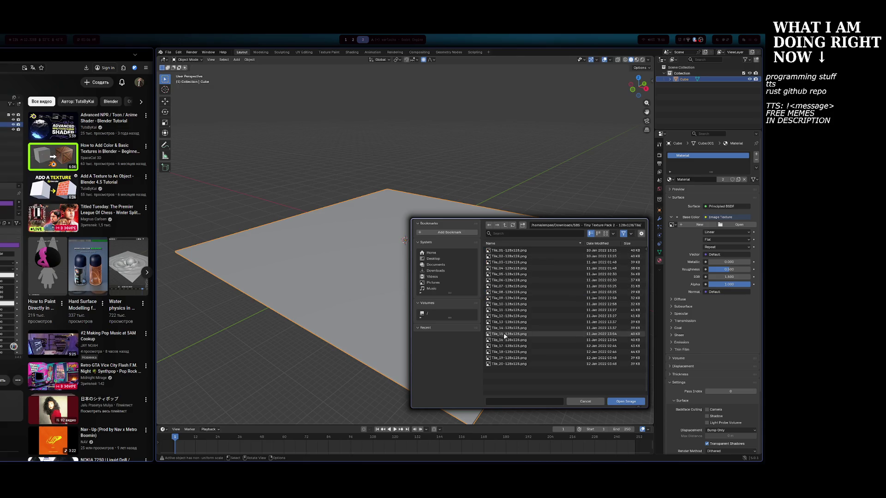
{"action": "left_click", "coordinate": [508, 268]}
{"action": "left_click", "coordinate": [509, 244]}
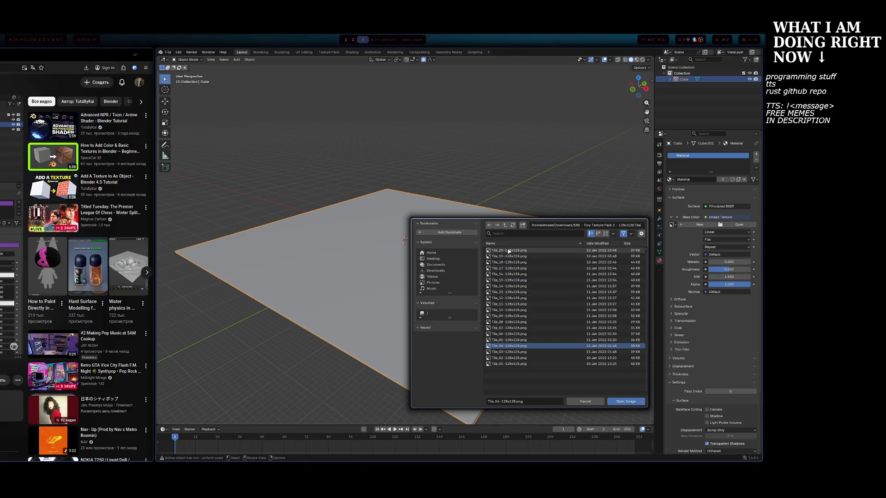
{"action": "left_click", "coordinate": [515, 352]}
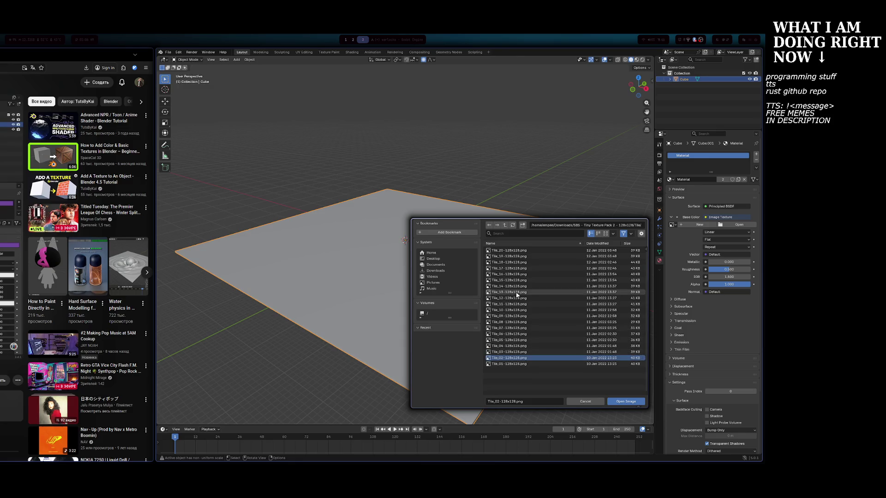
{"action": "left_click", "coordinate": [519, 310]}
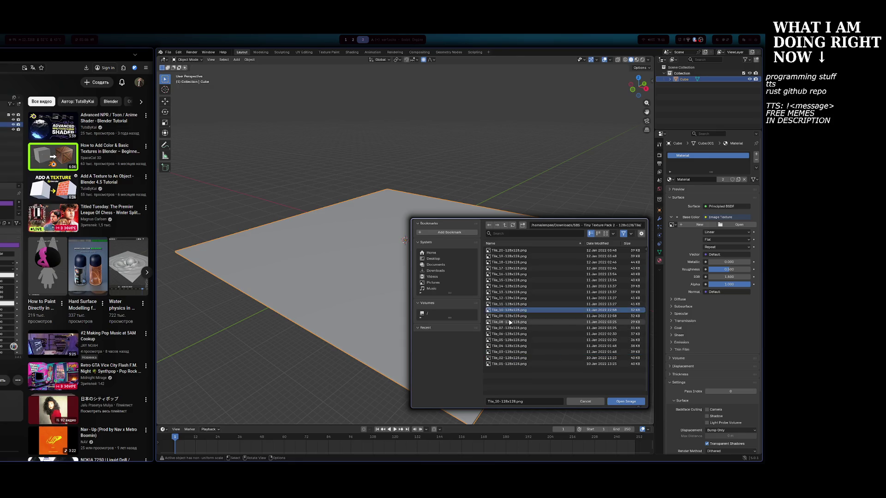
{"action": "left_click", "coordinate": [493, 347]}
{"action": "double_click", "coordinate": [493, 347]}
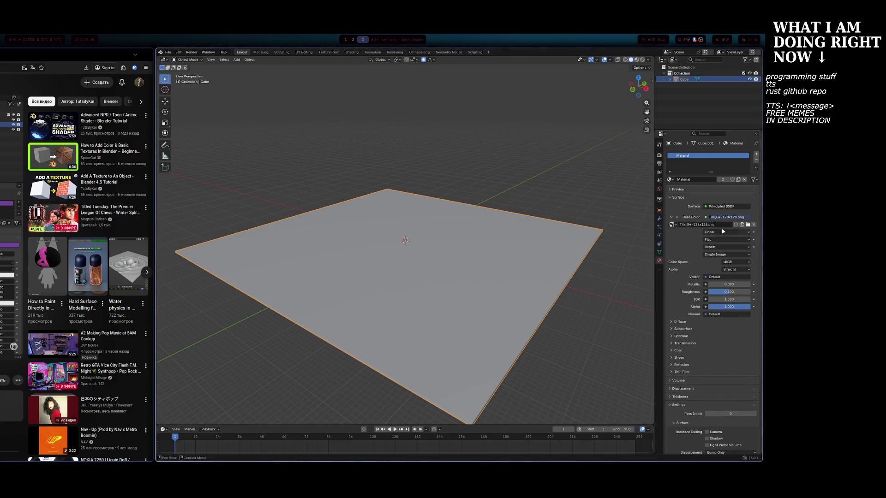
Watch part of the tutorial at double speed, then return to Blender.
{"action": "key", "text": "super+Left"}
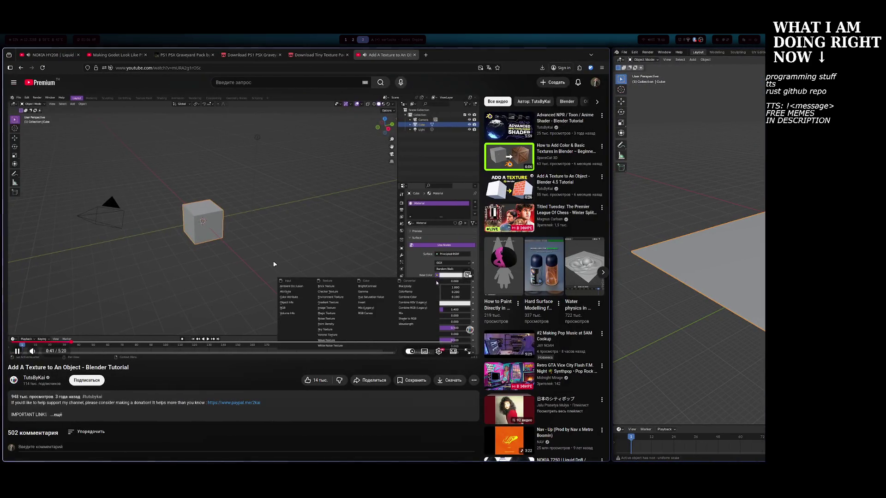
{"action": "left_click_drag", "start_coordinate": [282, 258], "coordinate": [284, 261]}
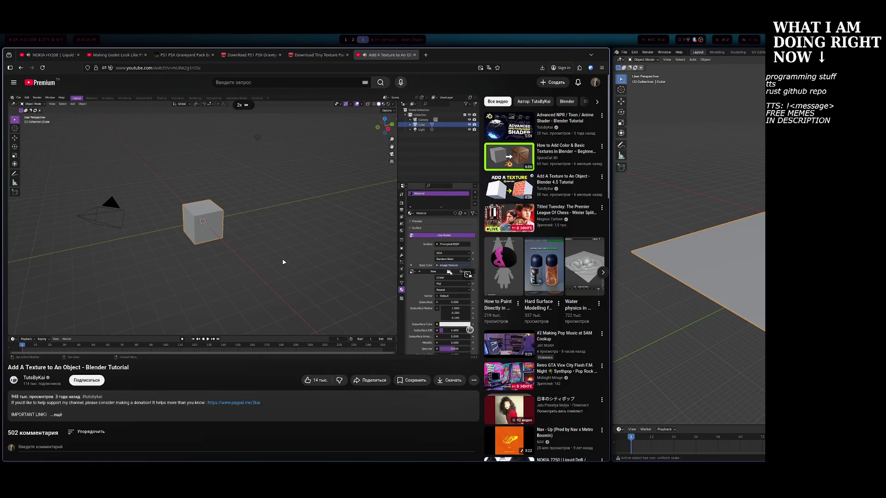
{"action": "left_click_drag", "start_coordinate": [283, 261], "coordinate": [317, 272]}
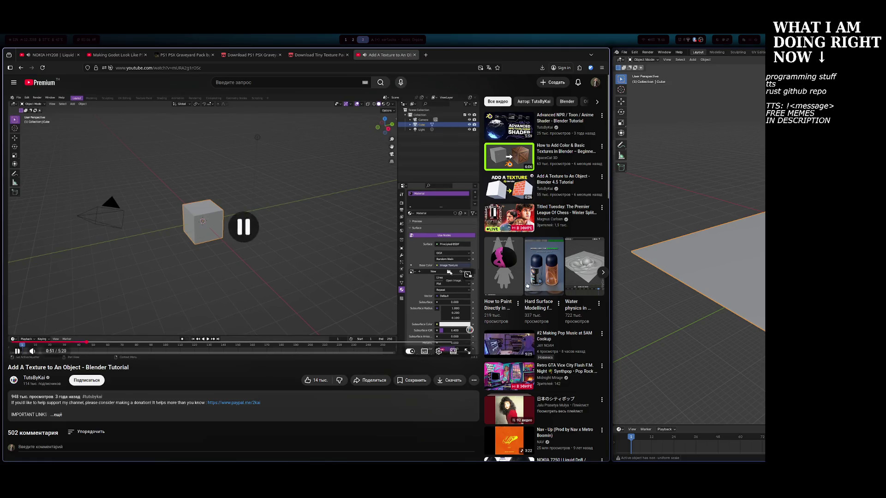
{"action": "key", "text": "super+Right"}
Keep Tile_04-128x128.png as the image and try Closest interpolation before restoring Linear.
{"action": "left_click", "coordinate": [706, 224]}
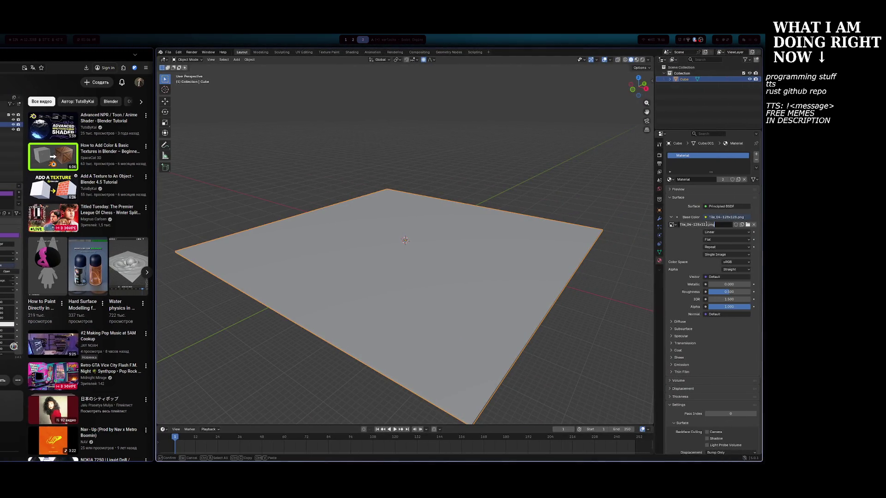
{"action": "left_click", "coordinate": [673, 225]}
{"action": "left_click", "coordinate": [688, 240]}
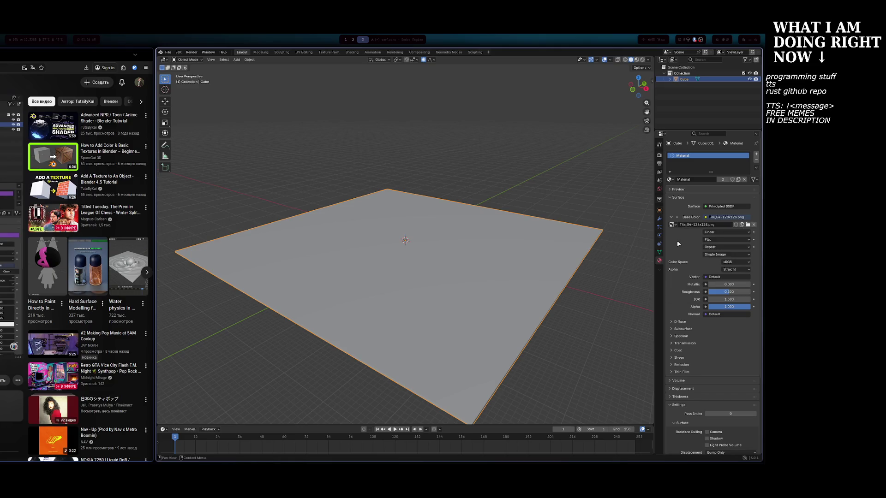
{"action": "left_click", "coordinate": [711, 232]}
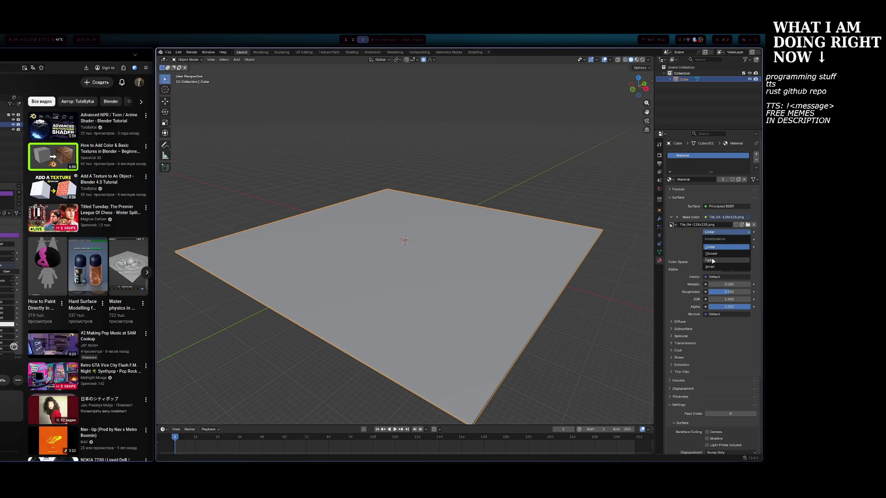
{"action": "left_click", "coordinate": [713, 233]}
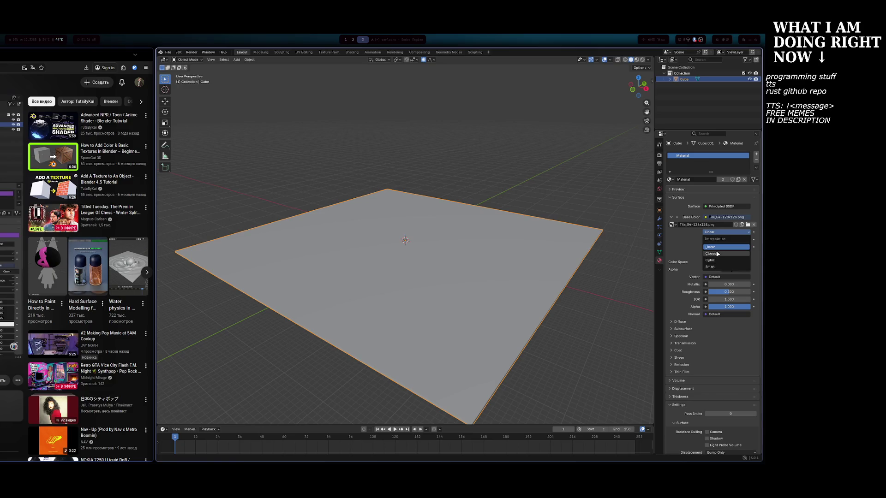
{"action": "left_click", "coordinate": [718, 254]}
{"action": "left_click", "coordinate": [714, 233]}
{"action": "left_click", "coordinate": [714, 248]}
Leave extension at Repeat and source at Single Image, then return to the tutorial.
{"action": "left_click", "coordinate": [717, 248]}
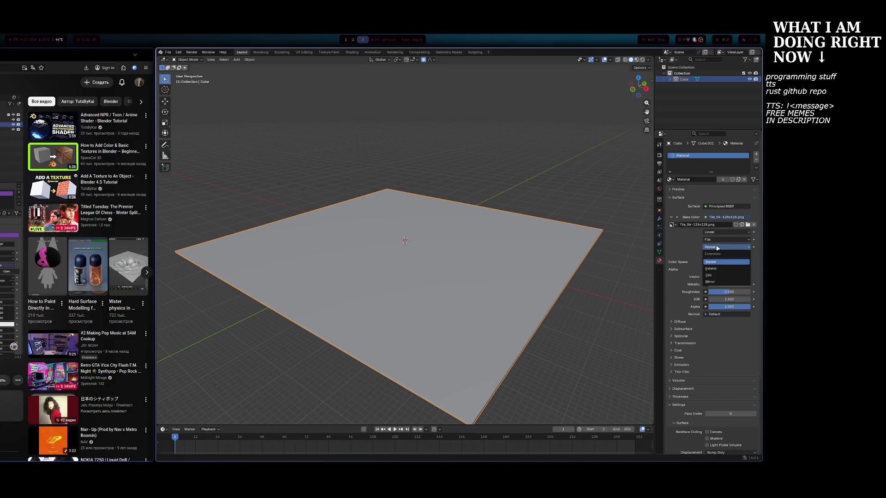
{"action": "left_click", "coordinate": [717, 262]}
{"action": "left_click", "coordinate": [723, 255]}
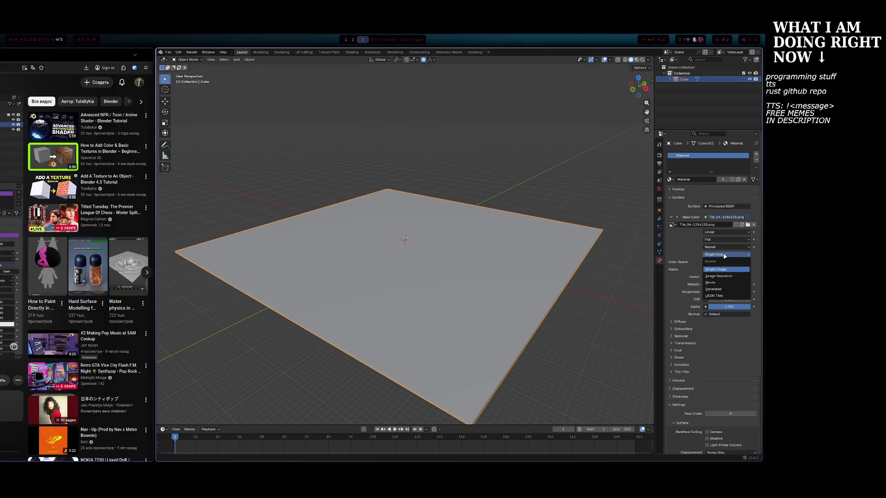
{"action": "left_click", "coordinate": [725, 256]}
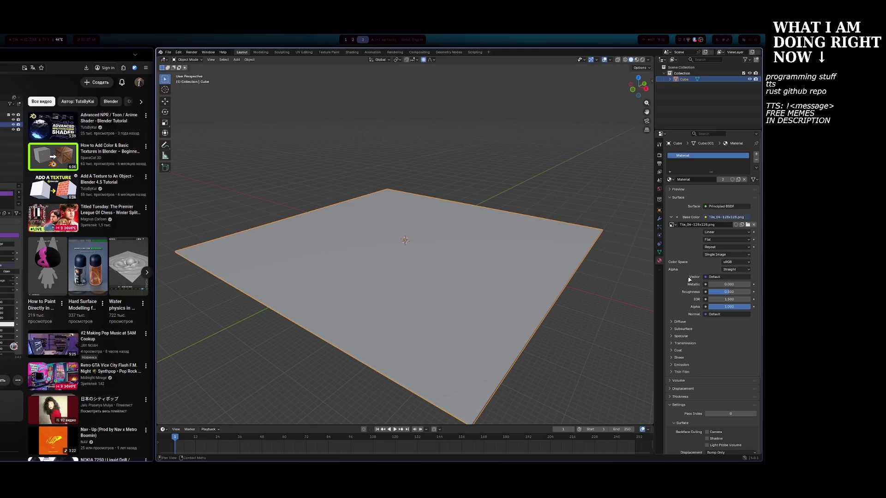
{"action": "left_click", "coordinate": [65, 247]}
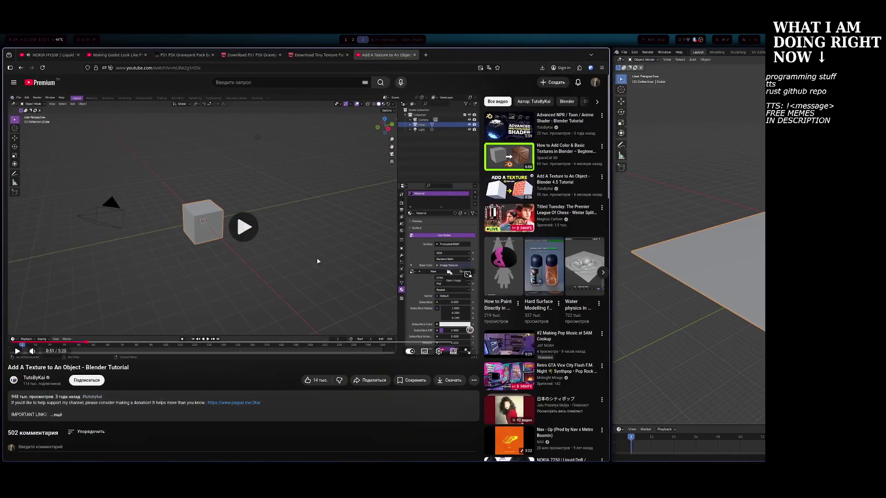
Play the tutorial at 2x speed until the cube is textured, pause it, and return to Blender.
{"action": "left_click", "coordinate": [355, 253]}
{"action": "left_click_drag", "start_coordinate": [355, 252], "coordinate": [322, 260]}
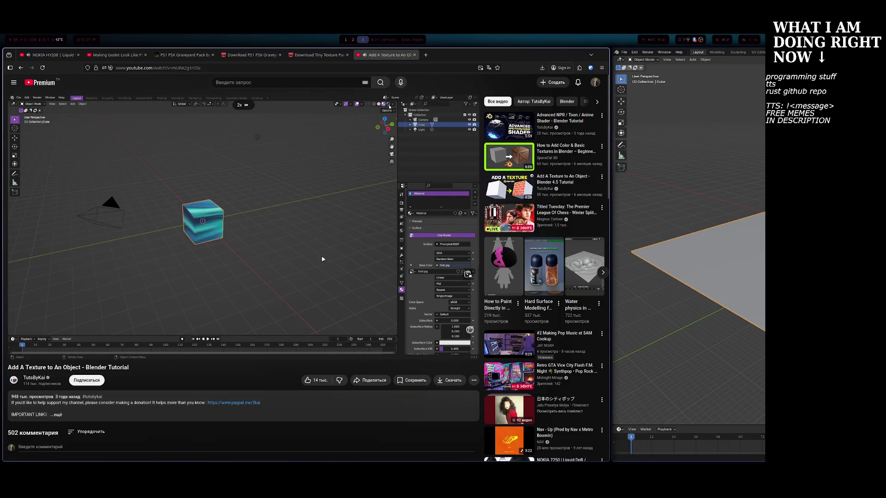
{"action": "left_click", "coordinate": [322, 260]}
{"action": "key", "text": "super+Right"}
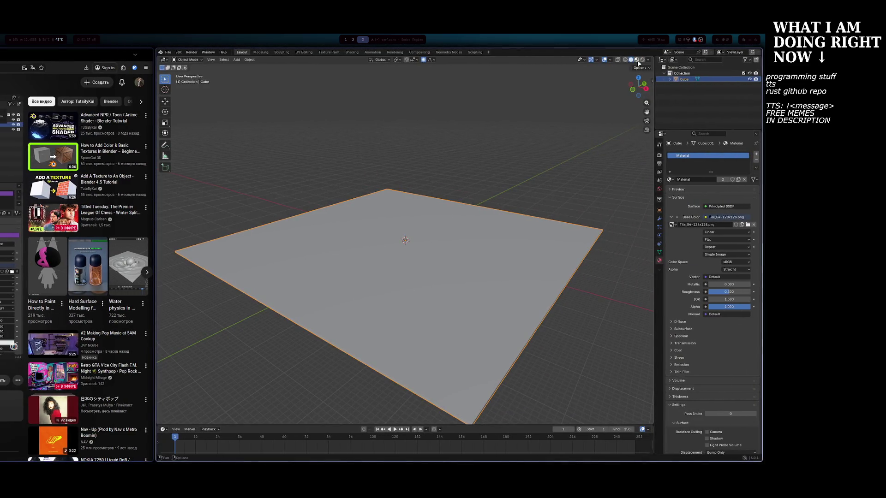
Switch the viewport to Material Preview to show the plane's tiled texture.
{"action": "left_click", "coordinate": [636, 59]}
{"action": "scroll", "coordinate": [553, 116], "scroll_direction": "down", "scroll_amount": 3}
{"action": "scroll", "coordinate": [499, 156], "scroll_direction": "up", "scroll_amount": 2}
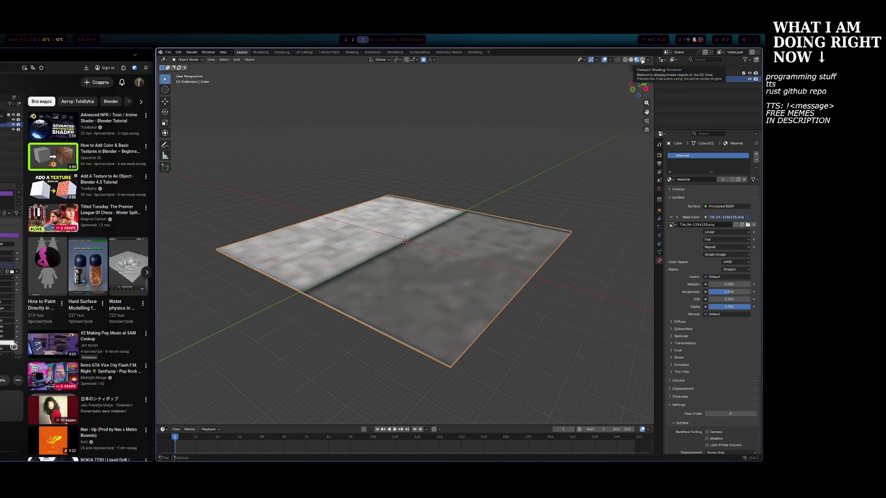
{"action": "scroll", "coordinate": [428, 161], "scroll_direction": "down", "scroll_amount": 4}
{"action": "scroll", "coordinate": [429, 164], "scroll_direction": "up", "scroll_amount": 7}
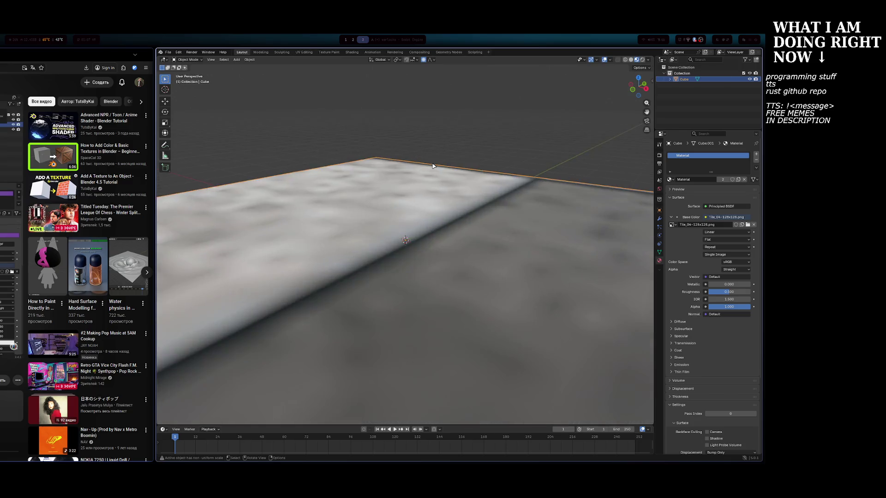
{"action": "scroll", "coordinate": [434, 166], "scroll_direction": "down", "scroll_amount": 1}
Zoom and orbit around the textured plane, ending at a shallower viewing angle.
{"action": "mouse_move", "coordinate": [434, 166]}
{"action": "middle_mouse_down"}
{"action": "mouse_move", "coordinate": [434, 153]}
{"action": "mouse_move", "coordinate": [440, 226]}
{"action": "mouse_move", "coordinate": [442, 194]}
{"action": "middle_mouse_up"}
{"action": "scroll", "coordinate": [443, 193], "scroll_direction": "up", "scroll_amount": 3}
{"action": "scroll", "coordinate": [443, 193], "scroll_direction": "down", "scroll_amount": 5}
{"action": "scroll", "coordinate": [444, 192], "scroll_direction": "up", "scroll_amount": 5}
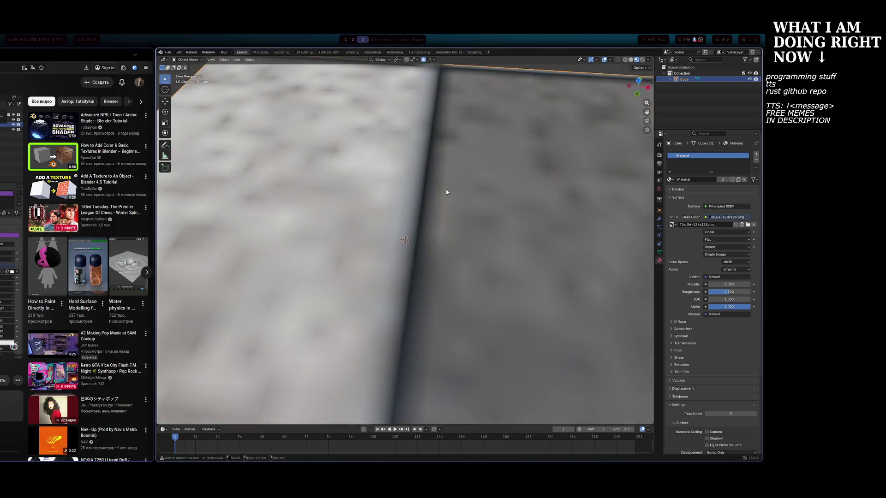
{"action": "scroll", "coordinate": [445, 192], "scroll_direction": "down", "scroll_amount": 5}
{"action": "scroll", "coordinate": [447, 193], "scroll_direction": "up", "scroll_amount": 5}
{"action": "scroll", "coordinate": [448, 192], "scroll_direction": "down", "scroll_amount": 4}
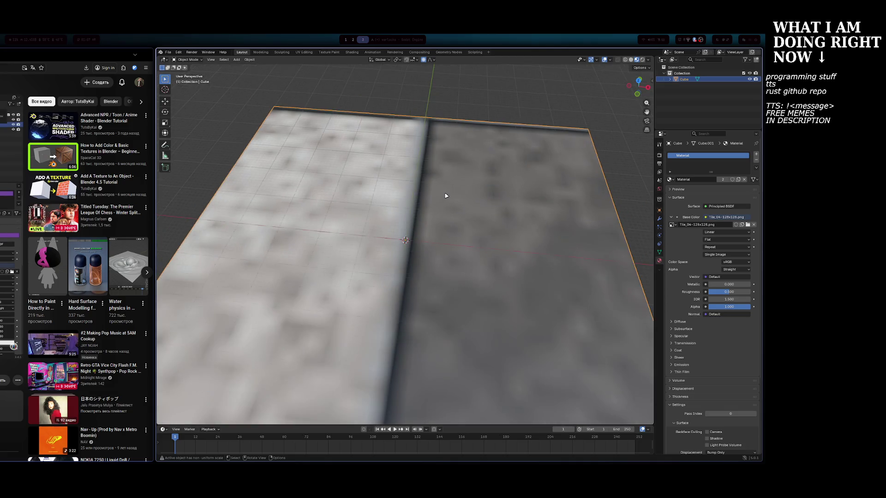
{"action": "scroll", "coordinate": [449, 190], "scroll_direction": "up", "scroll_amount": 5}
{"action": "scroll", "coordinate": [453, 183], "scroll_direction": "down", "scroll_amount": 3}
{"action": "middle_click_drag", "start_coordinate": [455, 166], "coordinate": [465, 138]}
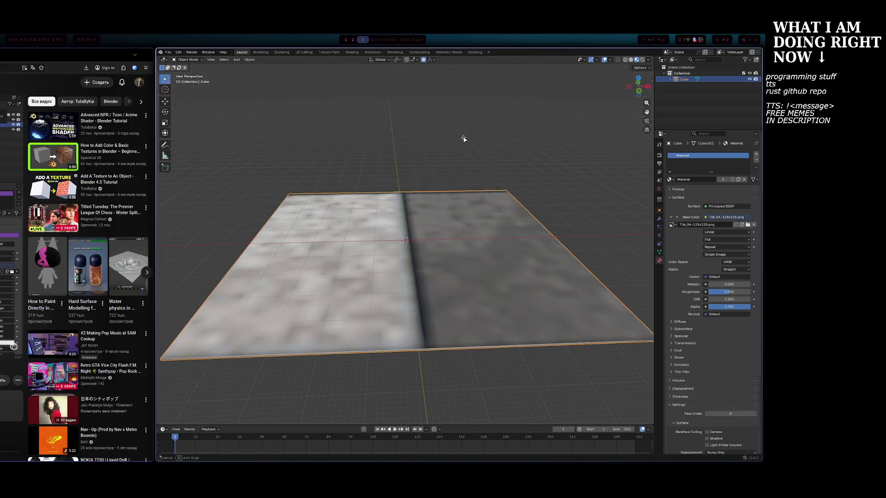
Bring the YouTube texture tutorial back in front.
{"action": "left_click", "coordinate": [136, 176]}
{"action": "key", "text": "super+Right"}
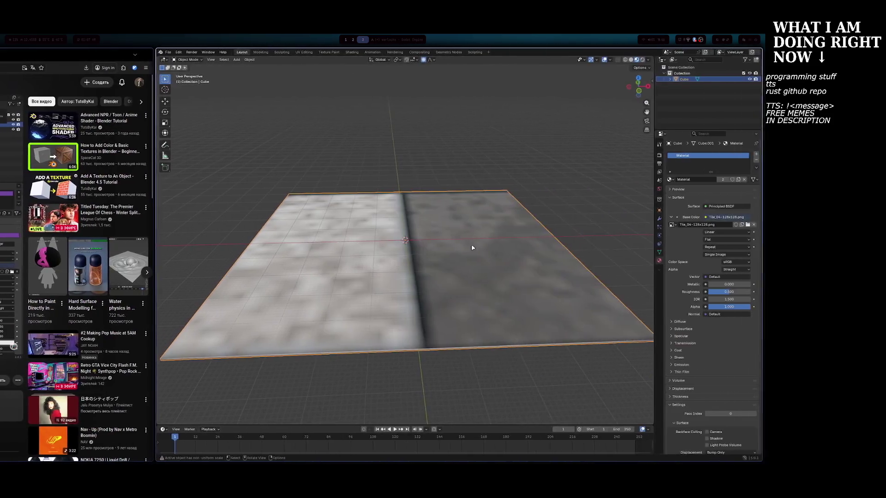
{"action": "key", "text": "super+Left"}
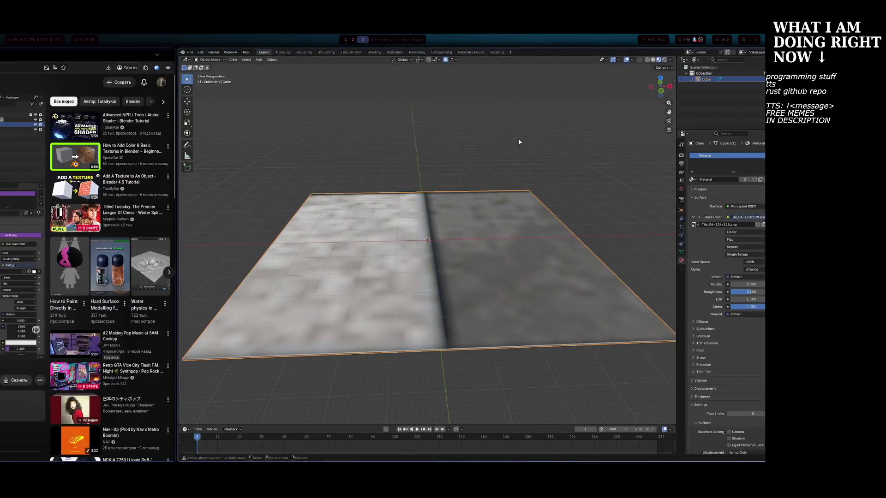
Split the 3D viewport into two side-by-side views and open the left view's Editor Type menu.
{"action": "mouse_move", "coordinate": [172, 119]}
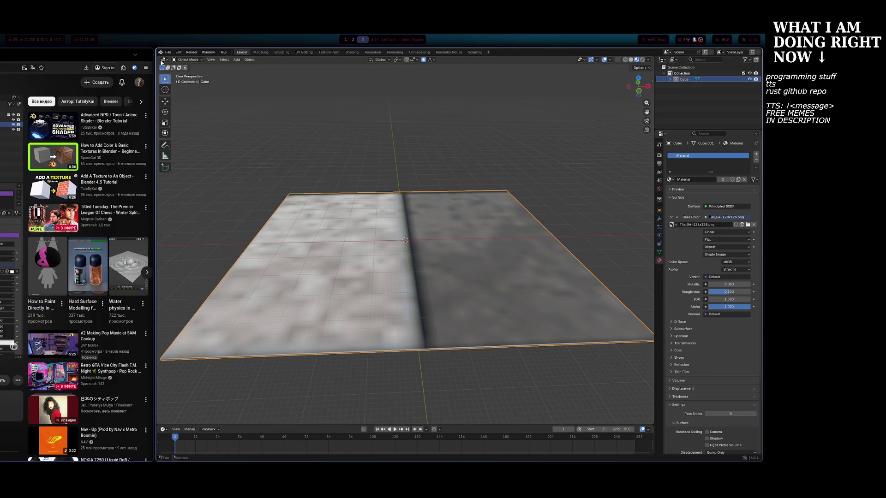
{"action": "mouse_move", "coordinate": [157, 55]}
{"action": "left_mouse_down"}
{"action": "mouse_move", "coordinate": [247, 83]}
{"action": "mouse_move", "coordinate": [426, 101]}
{"action": "mouse_move", "coordinate": [407, 112]}
{"action": "left_mouse_up"}
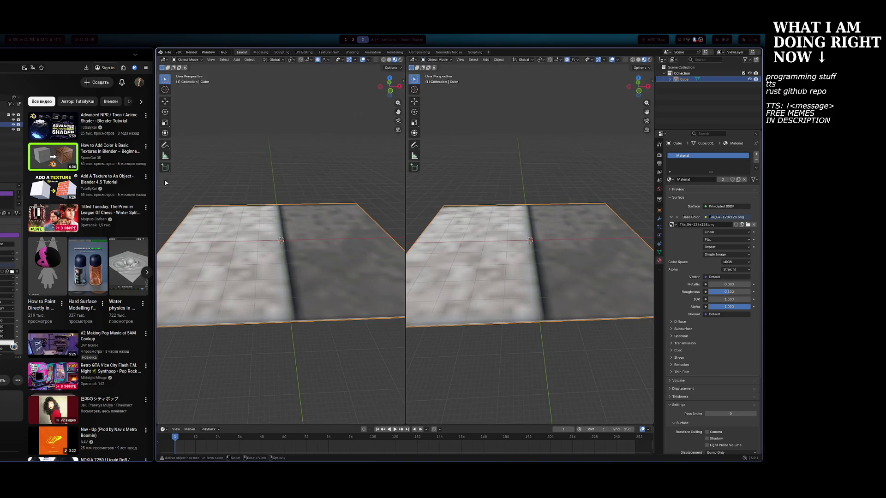
{"action": "key", "text": "alt+Tab"}
{"action": "left_click", "coordinate": [226, 199]}
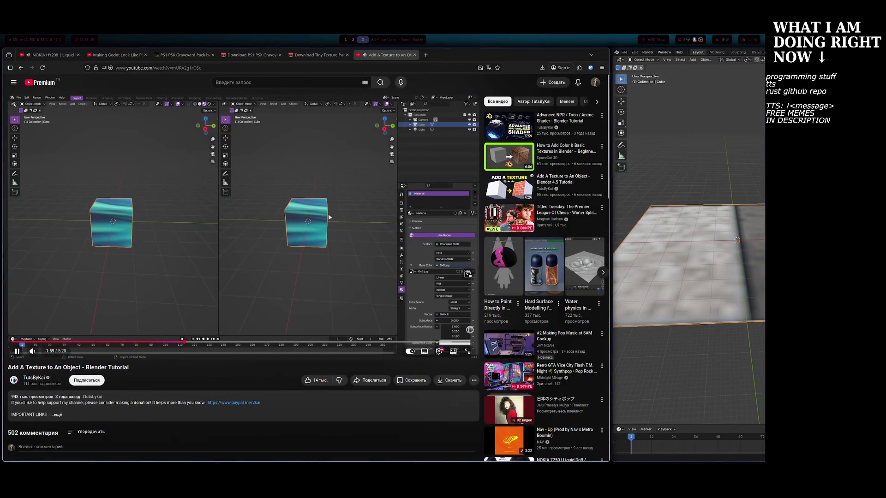
{"action": "key", "text": "alt+Tab"}
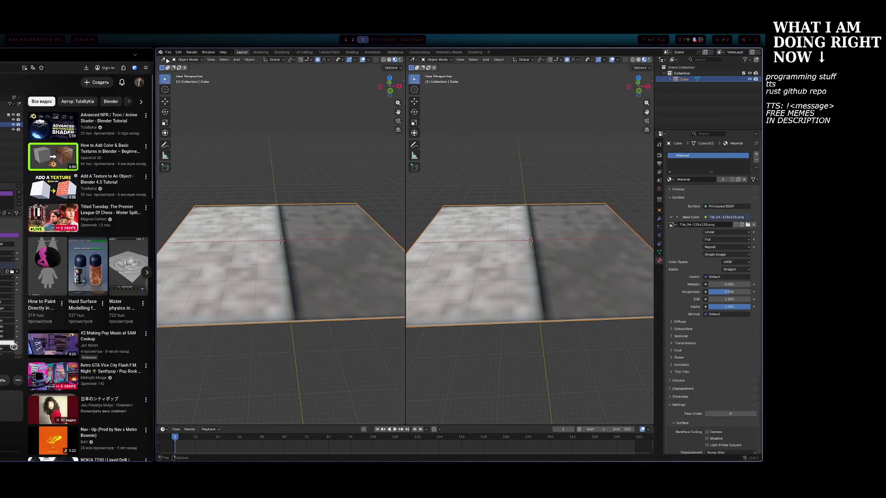
{"action": "left_click", "coordinate": [165, 60]}
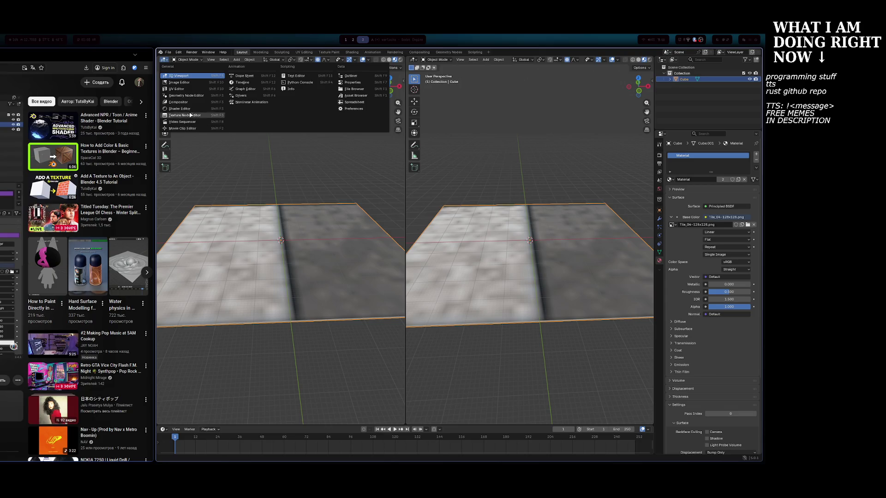
Turn the left view into the UV Editor showing Tile_04-128x128.png.
{"action": "left_click", "coordinate": [180, 89]}
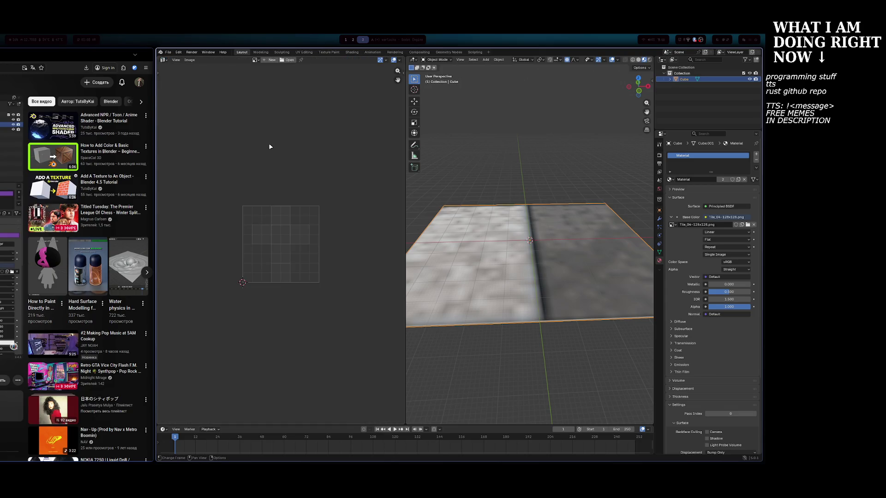
{"action": "left_click", "coordinate": [147, 173]}
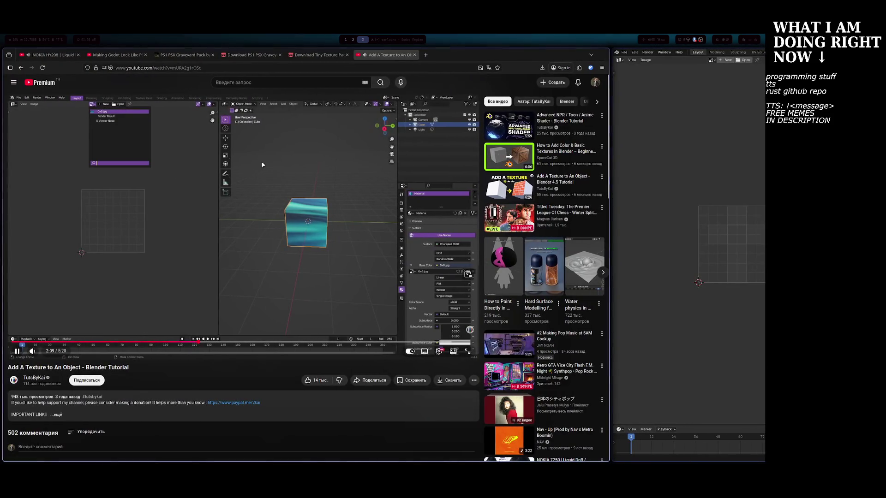
{"action": "key", "text": "super+Right"}
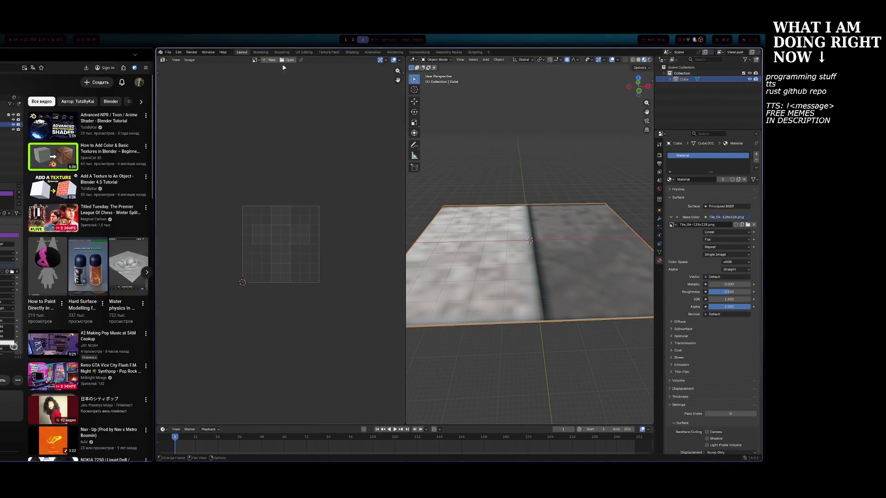
{"action": "left_click", "coordinate": [255, 62]}
{"action": "left_click", "coordinate": [275, 72]}
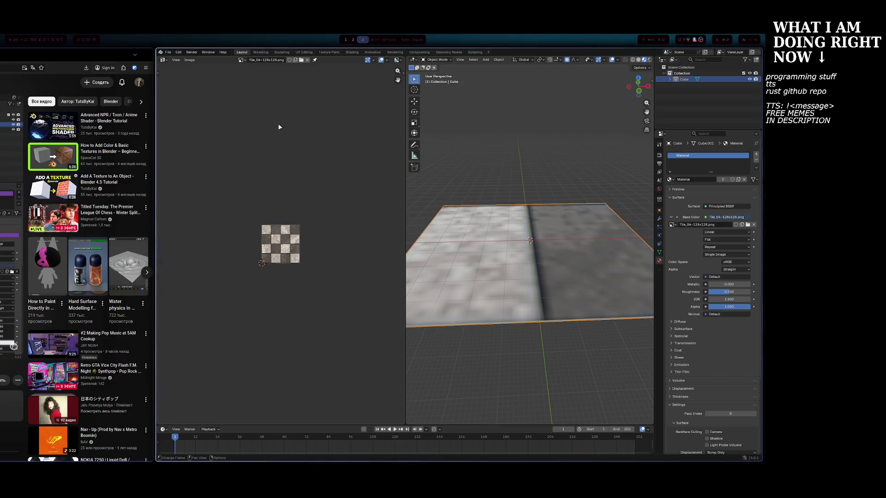
Enter Edit Mode so the plane's UVs overlay the texture, orbiting to a new angle.
{"action": "key", "text": "super+Left"}
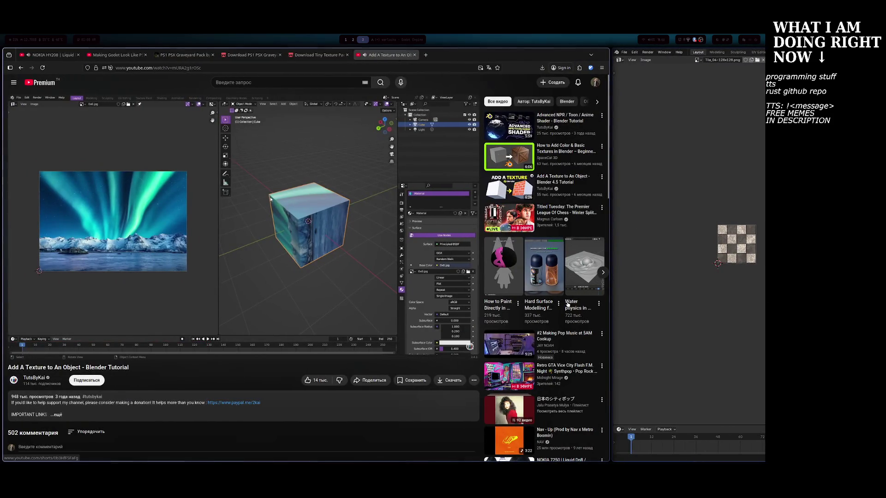
{"action": "key", "text": "super+Right"}
{"action": "key", "text": "Tab"}
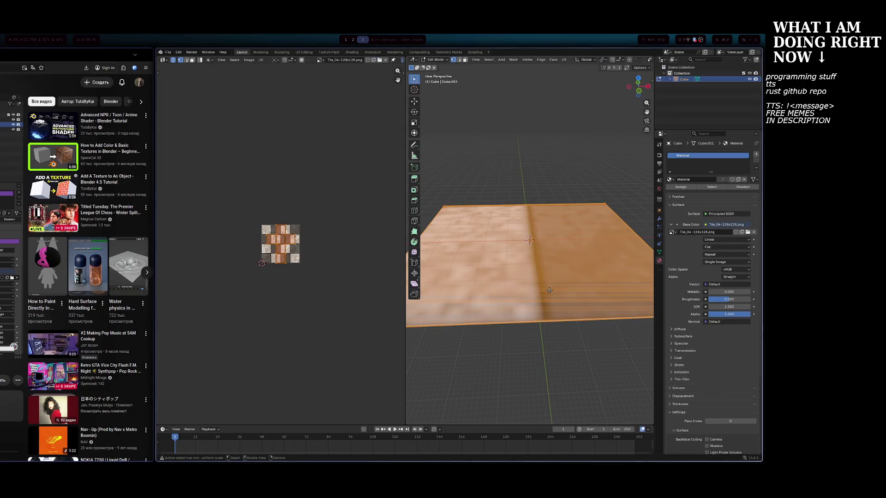
{"action": "middle_click_drag", "start_coordinate": [526, 288], "coordinate": [511, 300]}
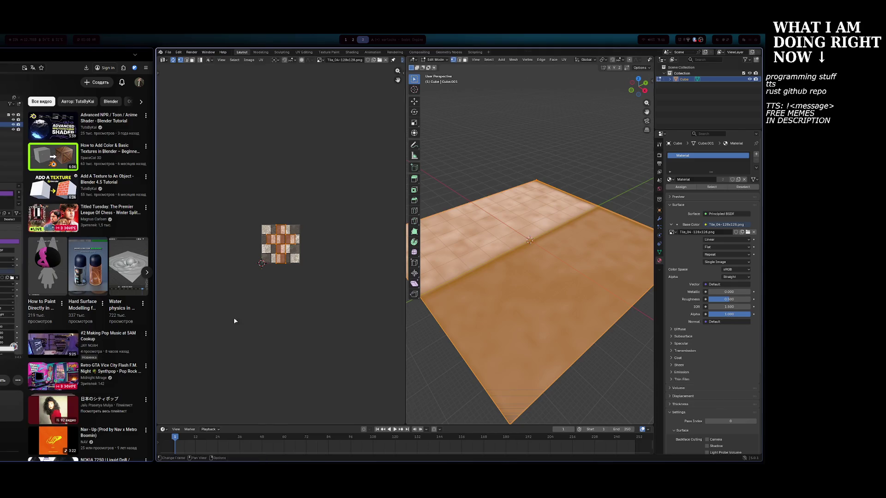
{"action": "key", "text": "super+Left"}
{"action": "key", "text": "super+Right"}
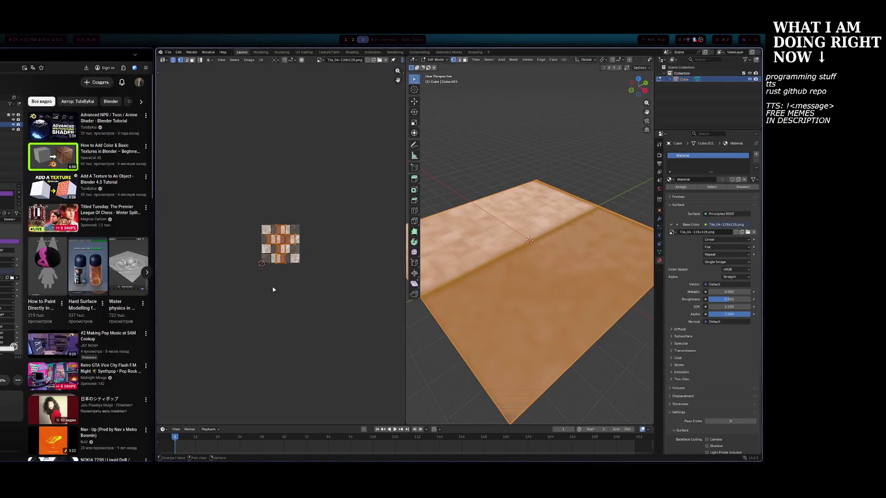
{"action": "key", "text": "super+Left"}
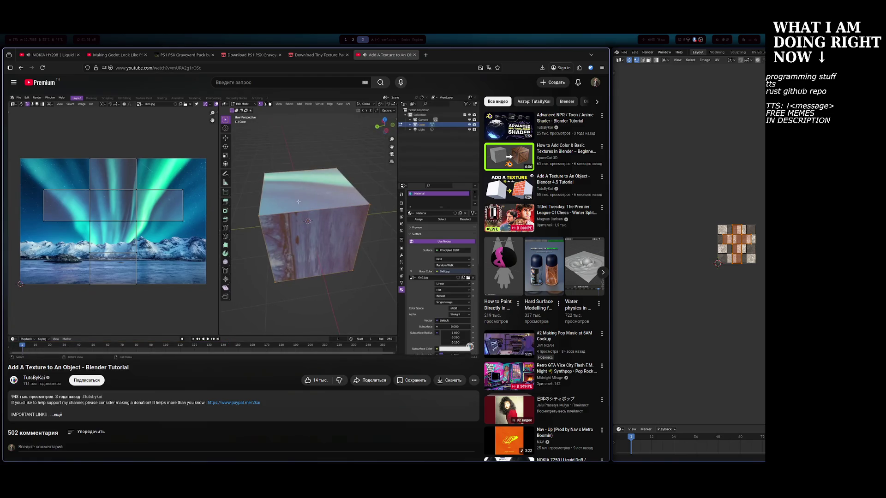
{"action": "key", "text": "super+Return"}
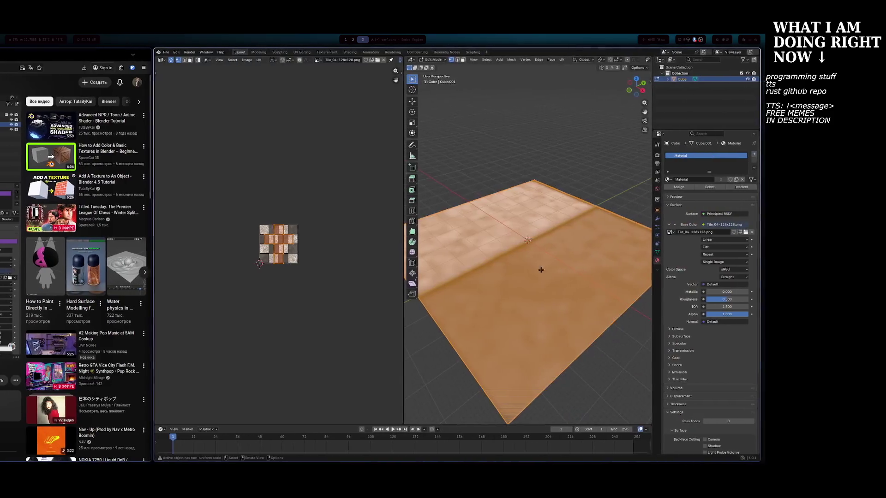
Zoom and orbit to view the plane from below, then check the playing tutorial.
{"action": "scroll", "coordinate": [280, 244], "scroll_direction": "up", "scroll_amount": 5}
{"action": "scroll", "coordinate": [540, 285], "scroll_direction": "up", "scroll_amount": 5}
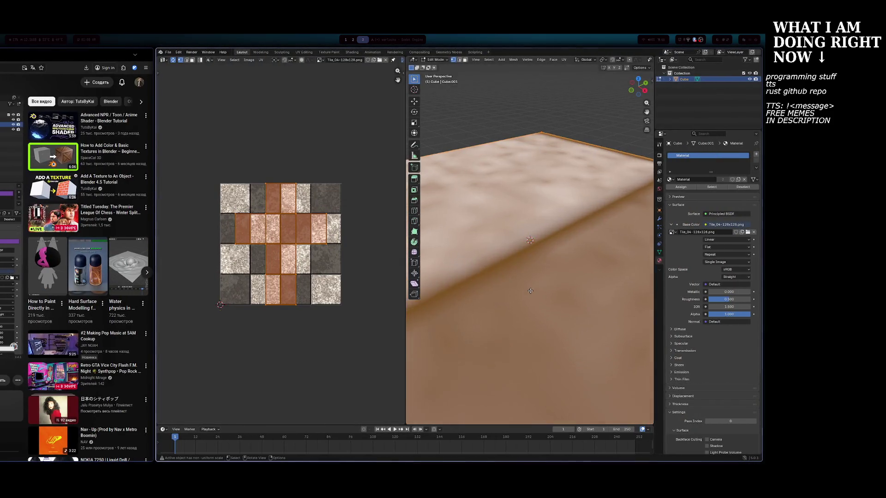
{"action": "scroll", "coordinate": [497, 343], "scroll_direction": "down", "scroll_amount": 5}
{"action": "scroll", "coordinate": [497, 343], "scroll_direction": "down", "scroll_amount": 5}
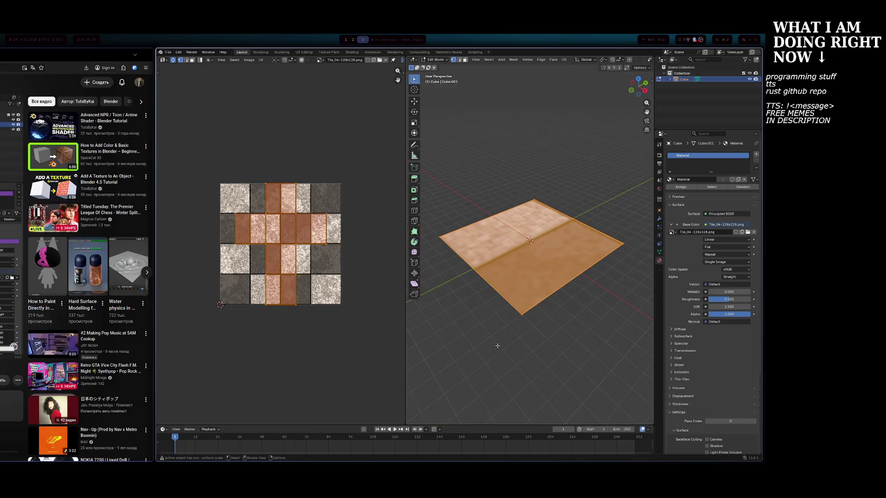
{"action": "scroll", "coordinate": [518, 327], "scroll_direction": "up", "scroll_amount": 5}
{"action": "scroll", "coordinate": [517, 327], "scroll_direction": "down", "scroll_amount": 3}
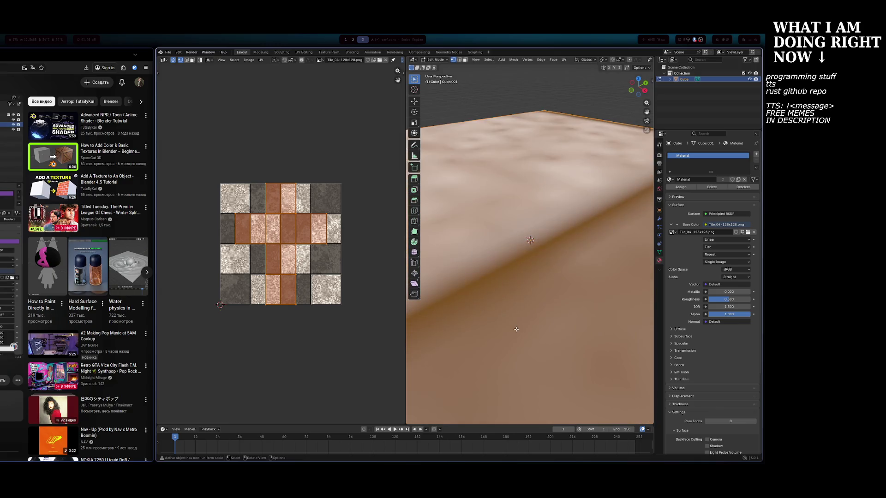
{"action": "mouse_move", "coordinate": [517, 326]}
{"action": "middle_mouse_down"}
{"action": "mouse_move", "coordinate": [528, 295]}
{"action": "mouse_move", "coordinate": [521, 261]}
{"action": "mouse_move", "coordinate": [514, 287]}
{"action": "middle_mouse_up"}
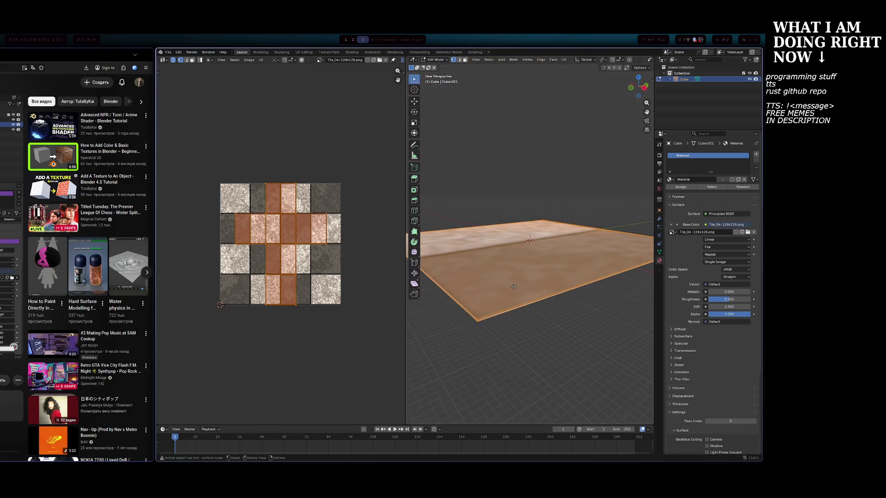
{"action": "key", "text": "super+Left"}
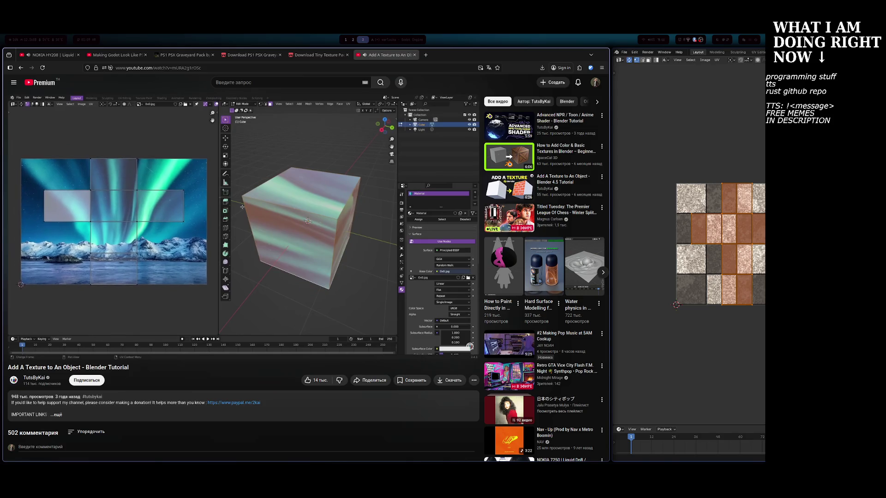
Pause the tutorial and open Blender's UV Mapping menu with U.
{"action": "left_click", "coordinate": [240, 279]}
{"action": "key", "text": "super+Right"}
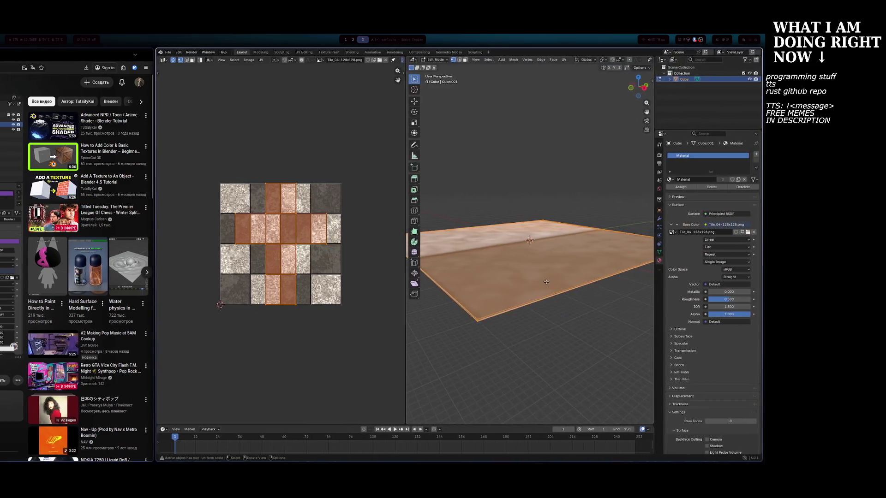
{"action": "key", "text": "u"}
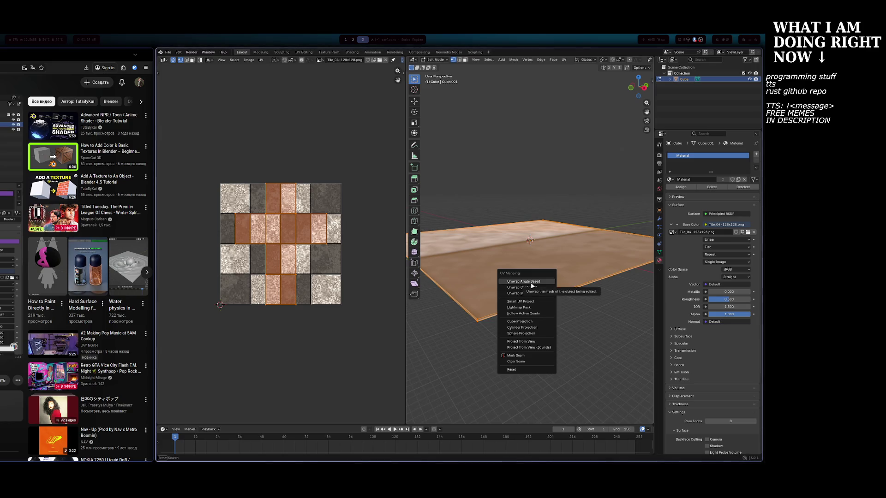
{"action": "key", "text": "super+Left"}
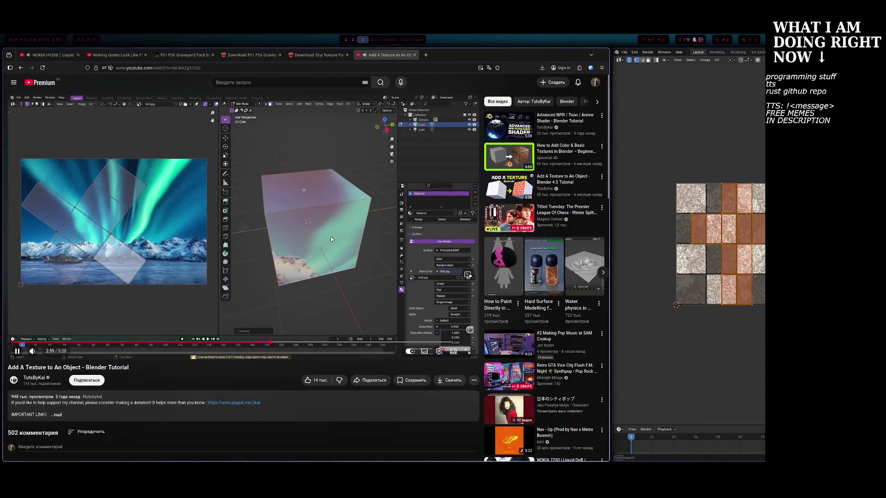
{"action": "key", "text": "super+Right"}
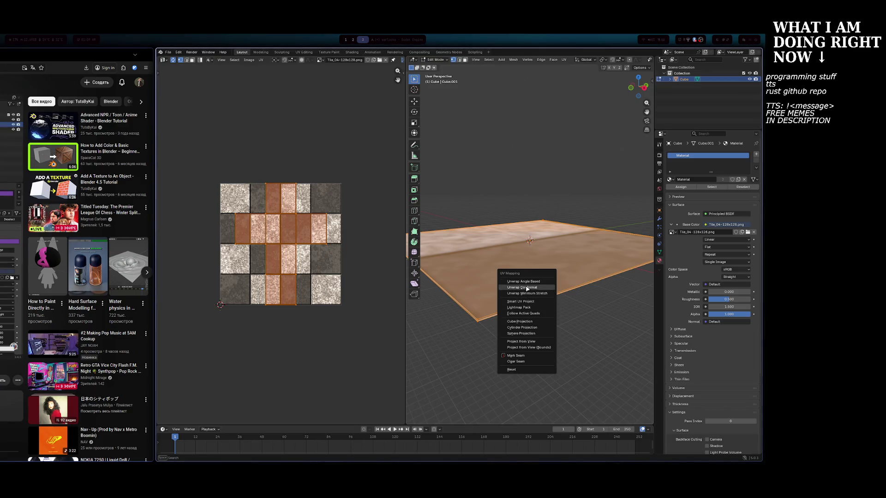
Orbit the plane and select all its faces with A, rewinding the tutorial a few seconds.
{"action": "key", "text": "super+Left"}
{"action": "left_click", "coordinate": [280, 251]}
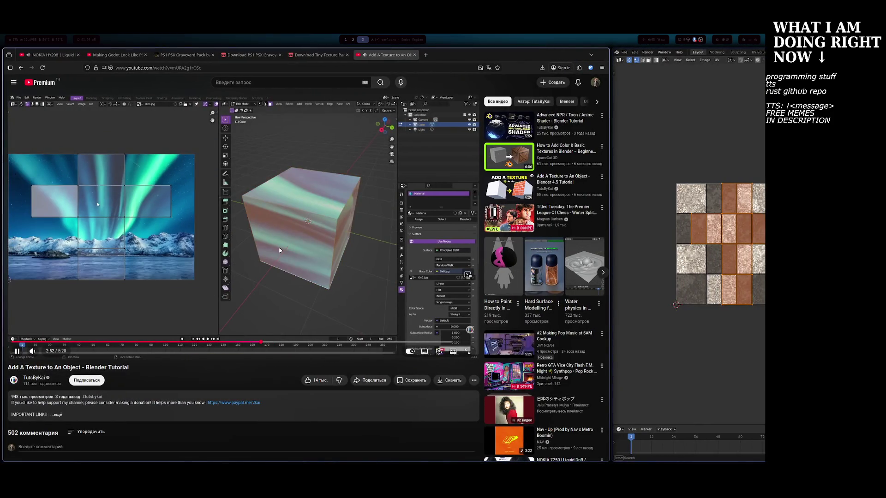
{"action": "key", "text": "super+Right"}
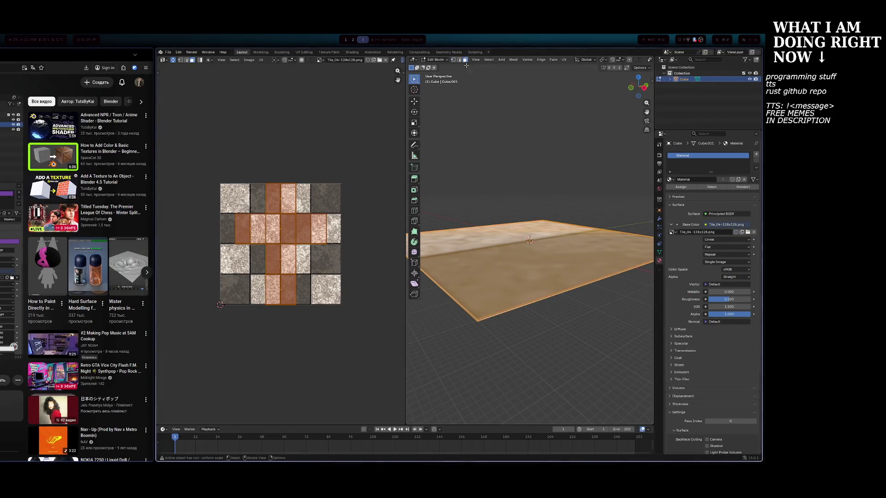
{"action": "middle_click_drag", "start_coordinate": [540, 255], "coordinate": [509, 267]}
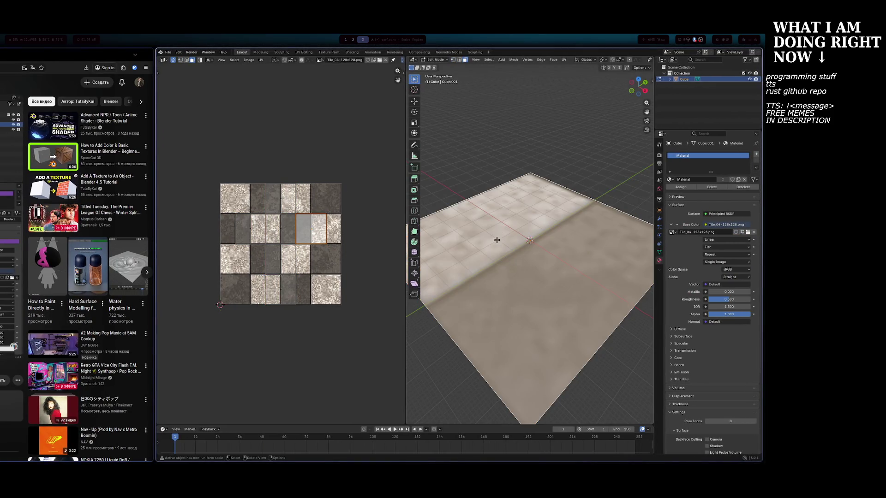
{"action": "key", "text": "a"}
{"action": "key", "text": "super+Left"}
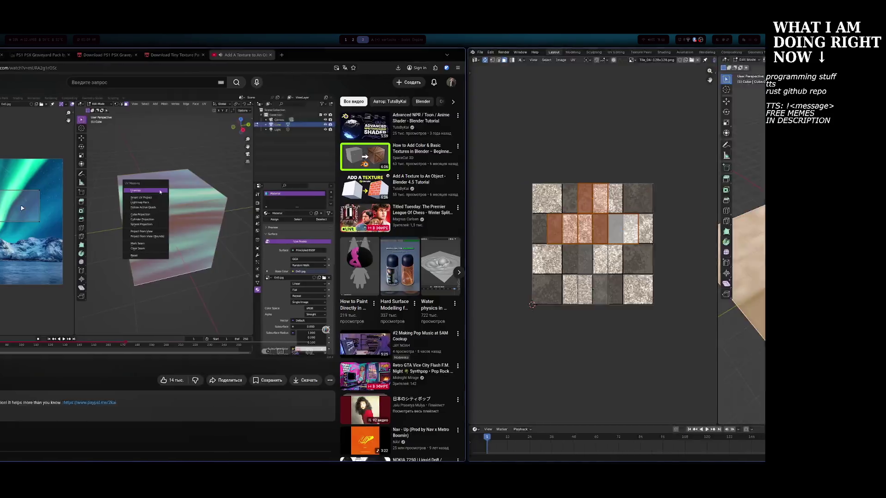
{"action": "left_click", "coordinate": [196, 209]}
{"action": "key", "text": "j"}
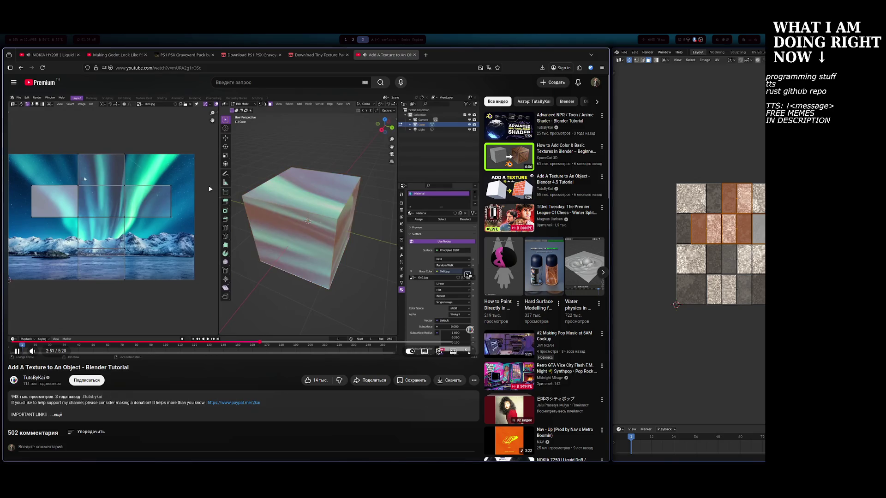
{"action": "key", "text": "super+Right"}
Orbit to a low angle, pause the tutorial, and reopen the UV Mapping menu with U.
{"action": "left_click", "coordinate": [435, 234]}
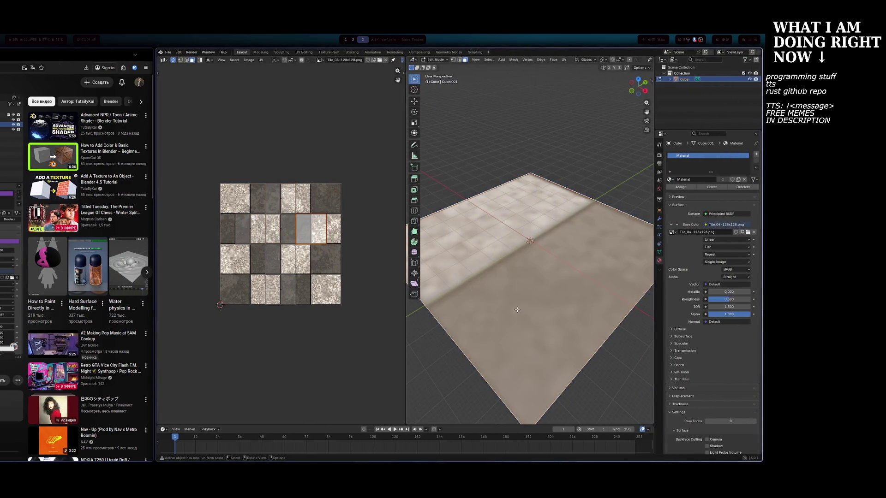
{"action": "mouse_move", "coordinate": [454, 254]}
{"action": "middle_mouse_down"}
{"action": "mouse_move", "coordinate": [510, 237]}
{"action": "mouse_move", "coordinate": [483, 261]}
{"action": "middle_mouse_up"}
{"action": "key", "text": "super+Left"}
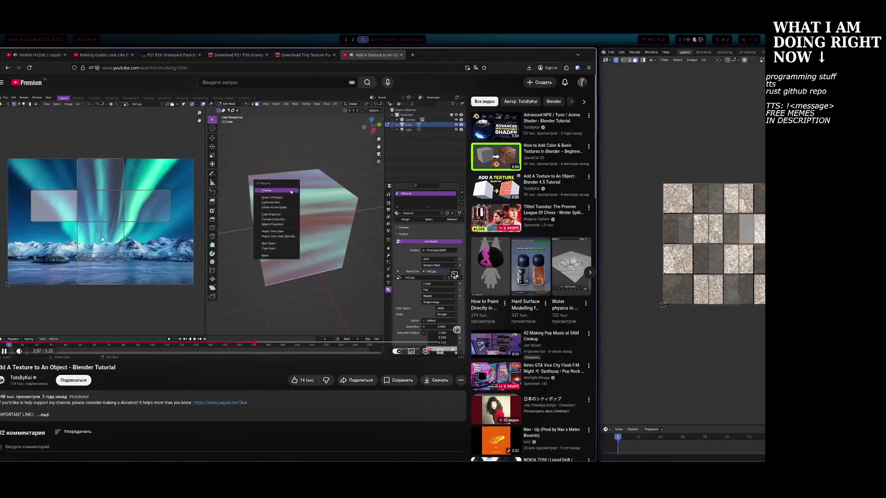
{"action": "left_click", "coordinate": [206, 243]}
{"action": "key", "text": "super+Right"}
{"action": "key", "text": "super+Left"}
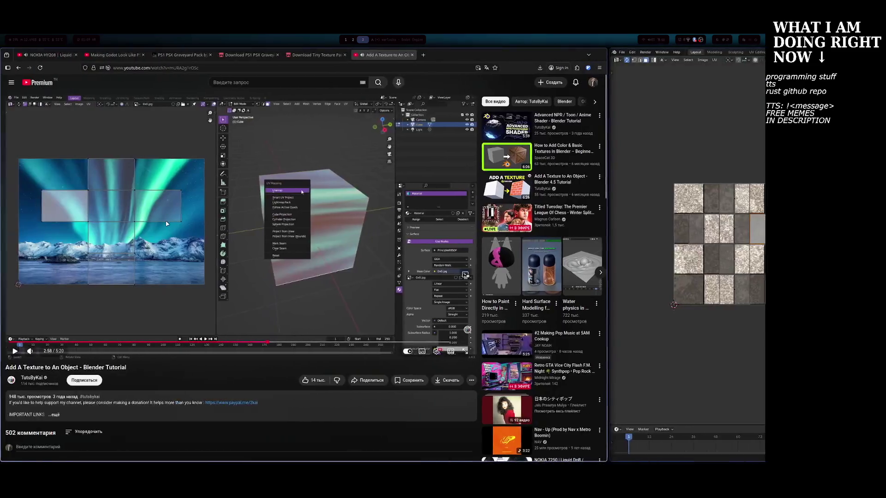
{"action": "key", "text": "super+Right"}
{"action": "key", "text": "u"}
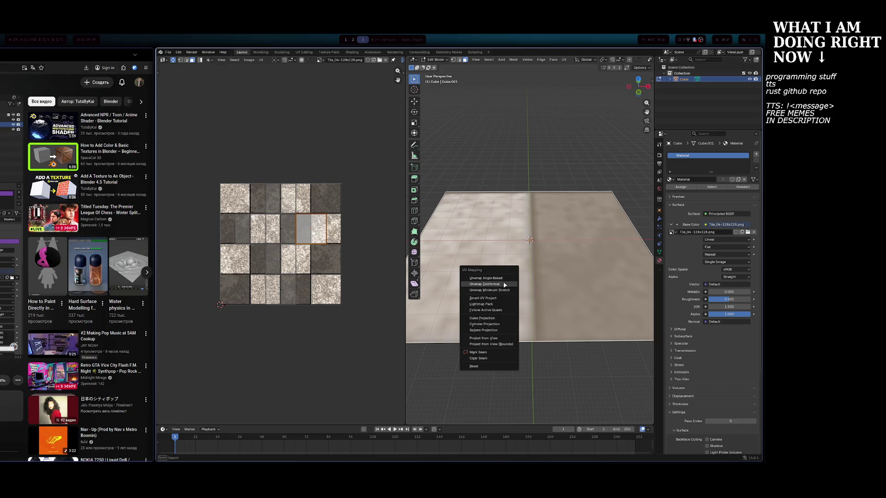
Unwrap the plane's mesh with the Conformal method, tiling the texture as a checkerboard.
{"action": "left_click", "coordinate": [506, 281]}
{"action": "scroll", "coordinate": [510, 280], "scroll_direction": "up", "scroll_amount": 3}
{"action": "scroll", "coordinate": [511, 280], "scroll_direction": "down", "scroll_amount": 5}
{"action": "scroll", "coordinate": [513, 280], "scroll_direction": "up", "scroll_amount": 8}
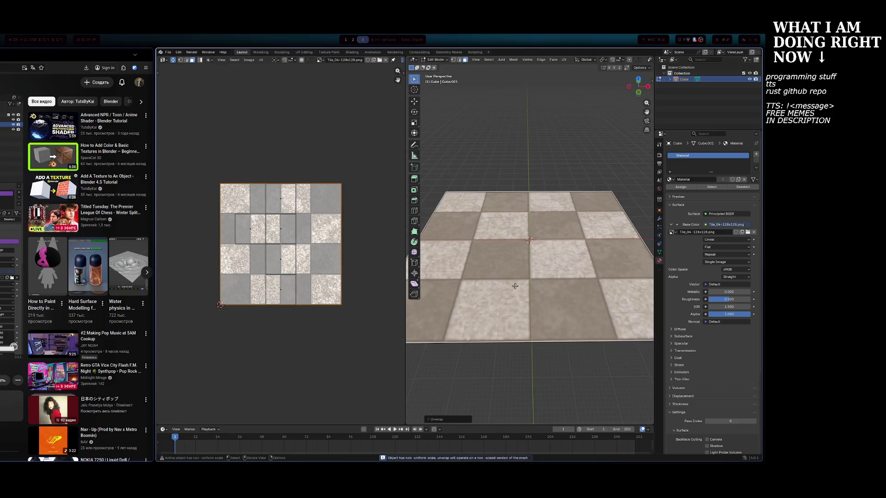
{"action": "scroll", "coordinate": [513, 279], "scroll_direction": "down", "scroll_amount": 4}
Orbit and zoom closely over the tiled plane, then bring the tutorial window into view.
{"action": "middle_click_drag", "start_coordinate": [514, 279], "coordinate": [494, 277]}
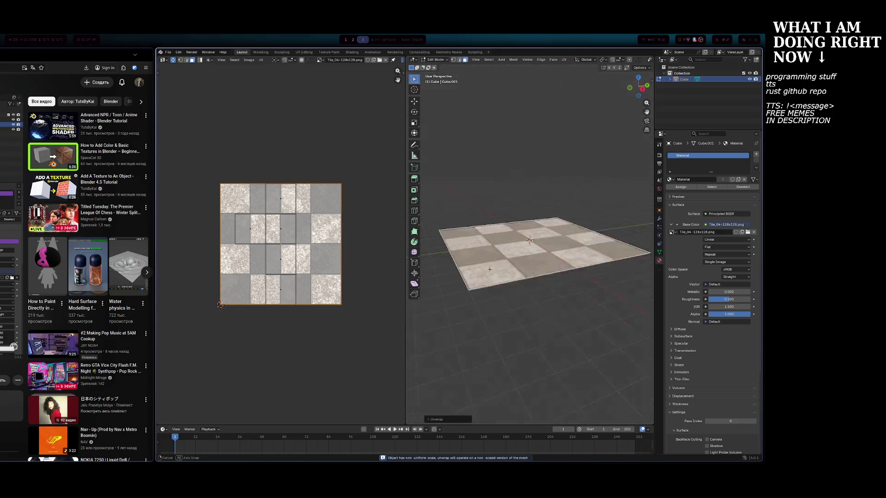
{"action": "scroll", "coordinate": [494, 277], "scroll_direction": "up", "scroll_amount": 5}
{"action": "scroll", "coordinate": [494, 277], "scroll_direction": "down", "scroll_amount": 2}
{"action": "scroll", "coordinate": [495, 277], "scroll_direction": "down", "scroll_amount": 5}
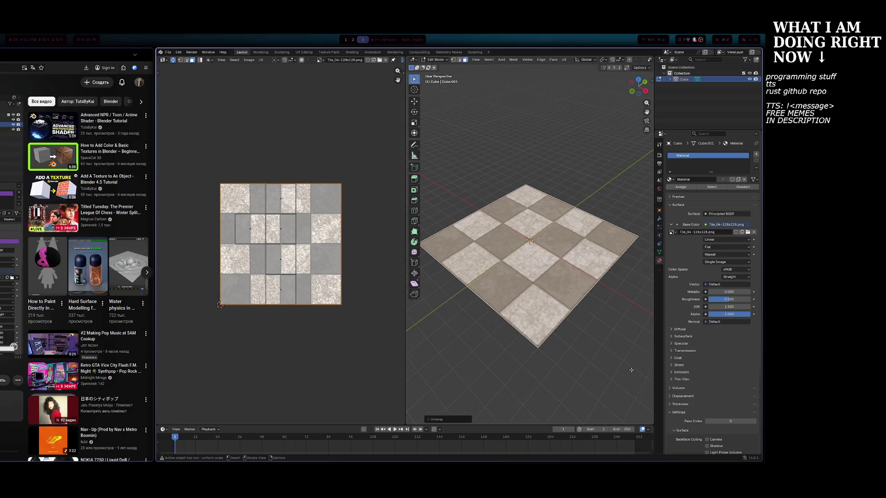
{"action": "scroll", "coordinate": [582, 323], "scroll_direction": "up", "scroll_amount": 5}
{"action": "middle_click_drag", "start_coordinate": [572, 314], "coordinate": [566, 307]}
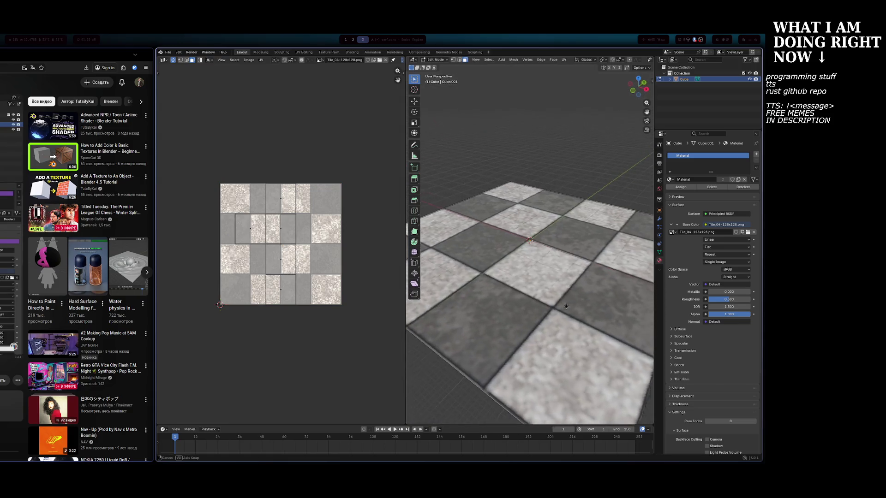
{"action": "scroll", "coordinate": [566, 306], "scroll_direction": "down", "scroll_amount": 3}
{"action": "key", "text": "super+Left"}
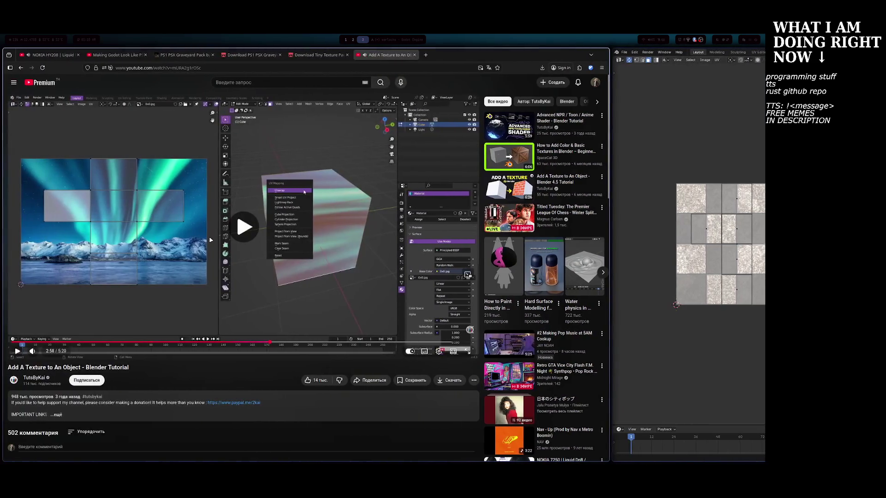
Resume the tutorial from 2:58 and watch the cube get wrapped with the aurora image.
{"action": "left_click", "coordinate": [210, 239]}
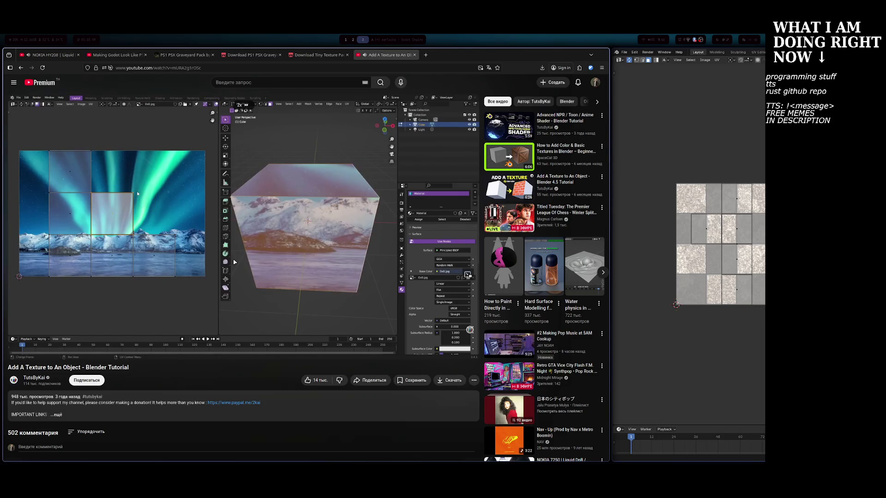
Select individual tile faces in the UV layout to inspect how they map onto the texture.
{"action": "key", "text": "super+Right"}
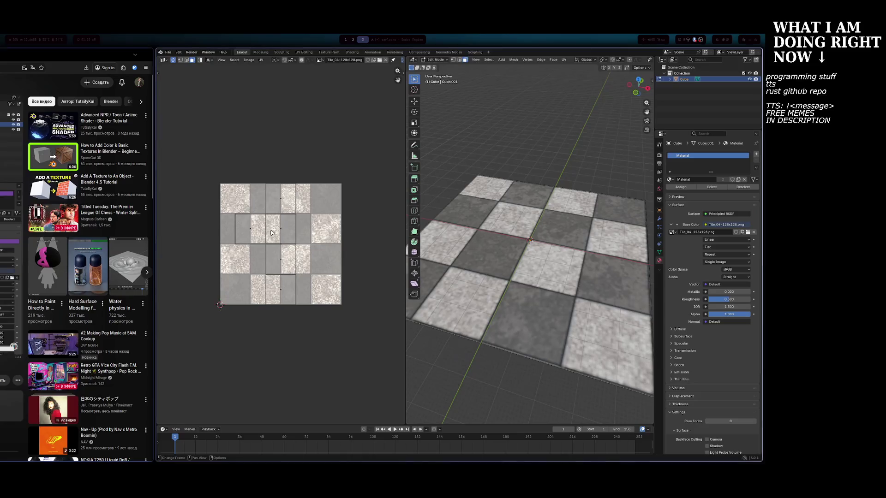
{"action": "left_click", "coordinate": [278, 267]}
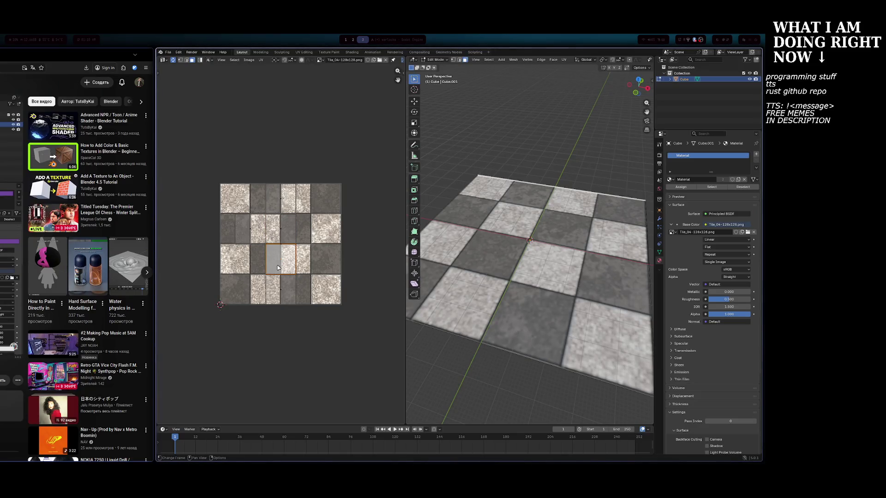
{"action": "left_click", "coordinate": [282, 286]}
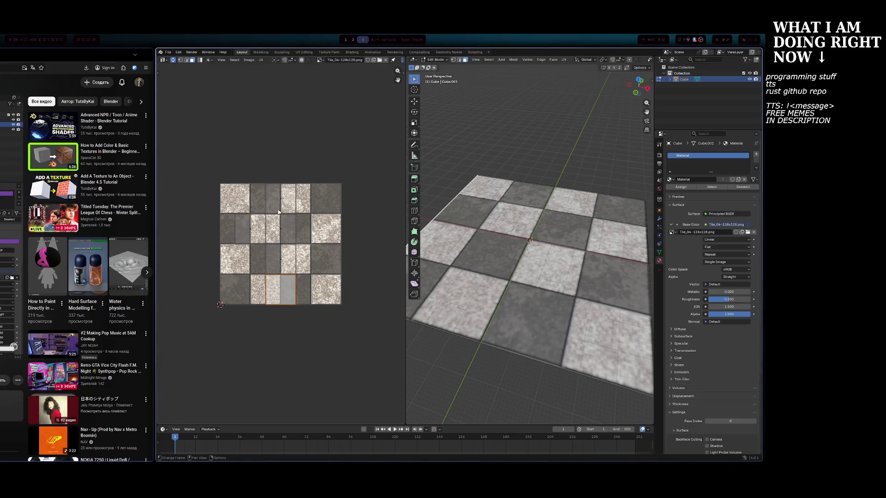
{"action": "left_click", "coordinate": [280, 200]}
{"action": "left_click", "coordinate": [245, 233]}
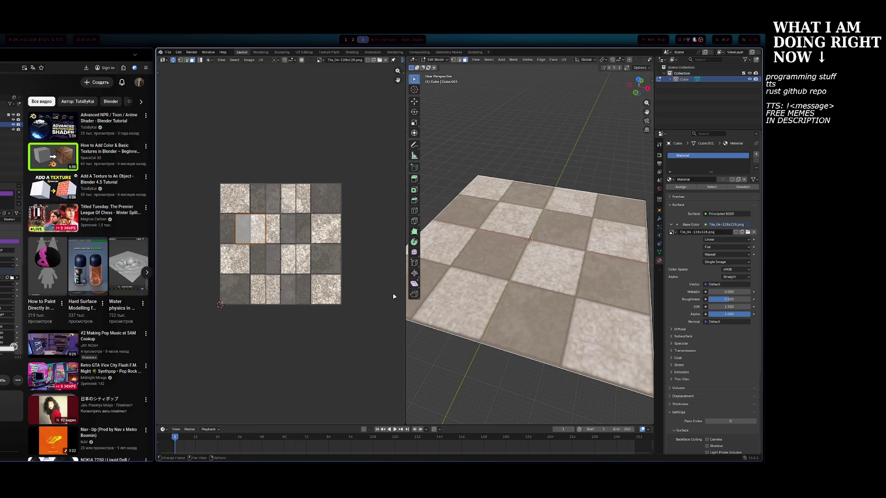
Orbit the plane and select all faces with A, then skip ahead and pause the tutorial.
{"action": "mouse_move", "coordinate": [454, 279]}
{"action": "middle_mouse_down"}
{"action": "mouse_move", "coordinate": [502, 204]}
{"action": "mouse_move", "coordinate": [497, 275]}
{"action": "middle_mouse_up"}
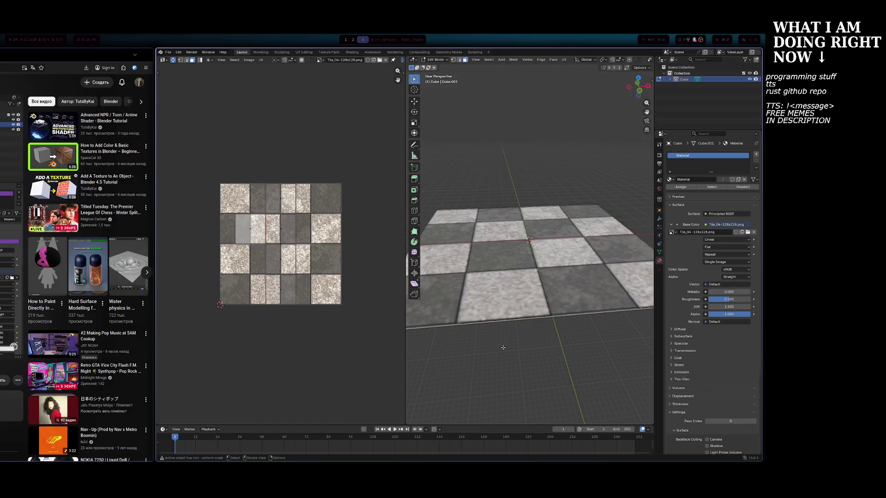
{"action": "mouse_move", "coordinate": [520, 335]}
{"action": "middle_mouse_down"}
{"action": "mouse_move", "coordinate": [525, 319]}
{"action": "mouse_move", "coordinate": [552, 320]}
{"action": "mouse_move", "coordinate": [542, 299]}
{"action": "mouse_move", "coordinate": [548, 341]}
{"action": "middle_mouse_up"}
{"action": "key", "text": "a"}
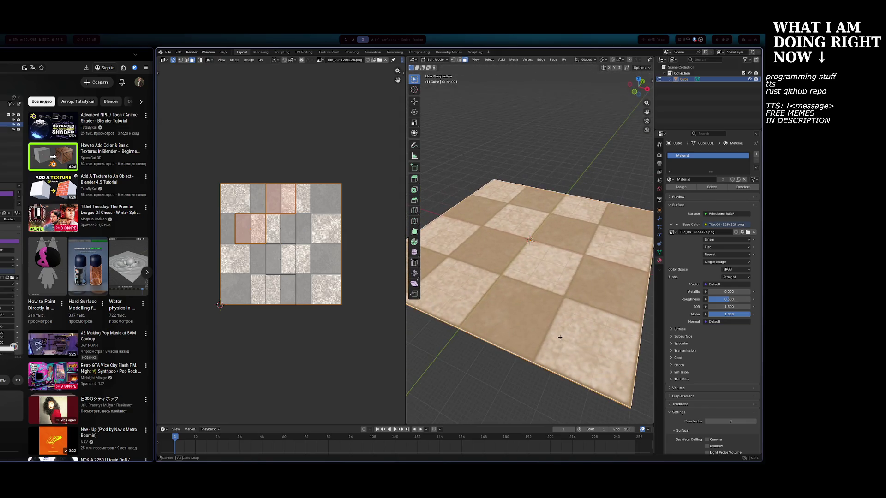
{"action": "key", "text": "alt+Tab"}
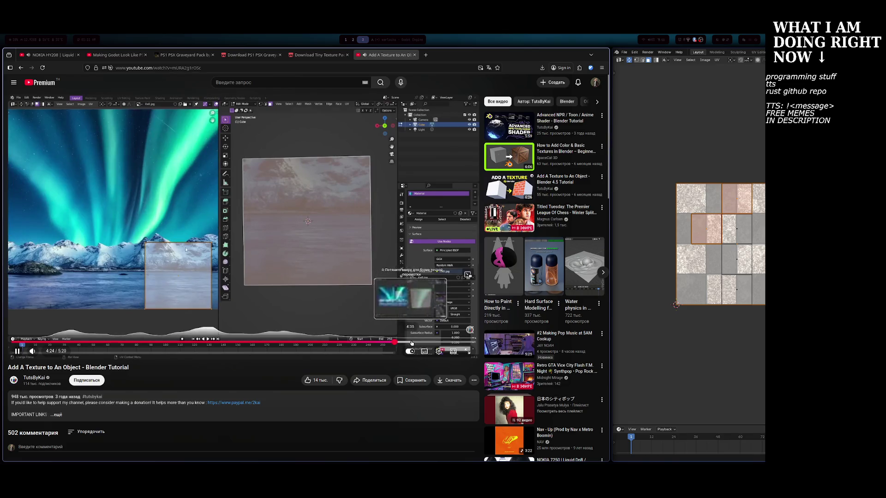
{"action": "left_click", "coordinate": [429, 342]}
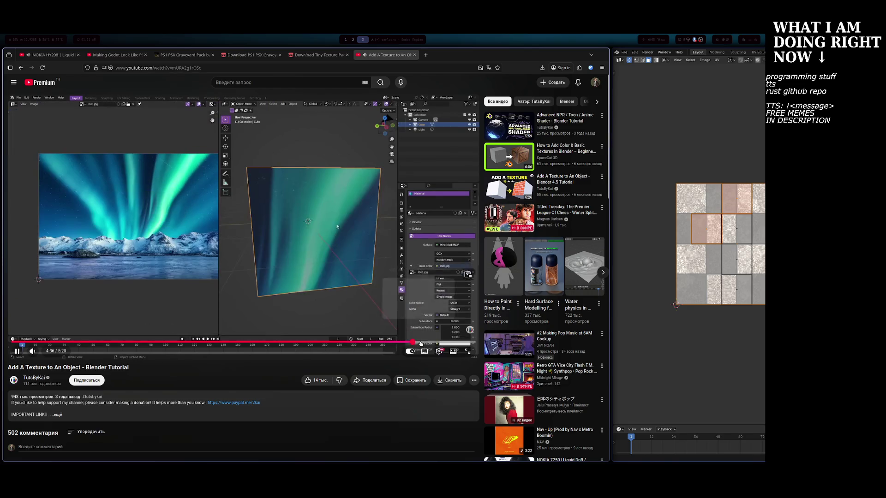
{"action": "key", "text": "space"}
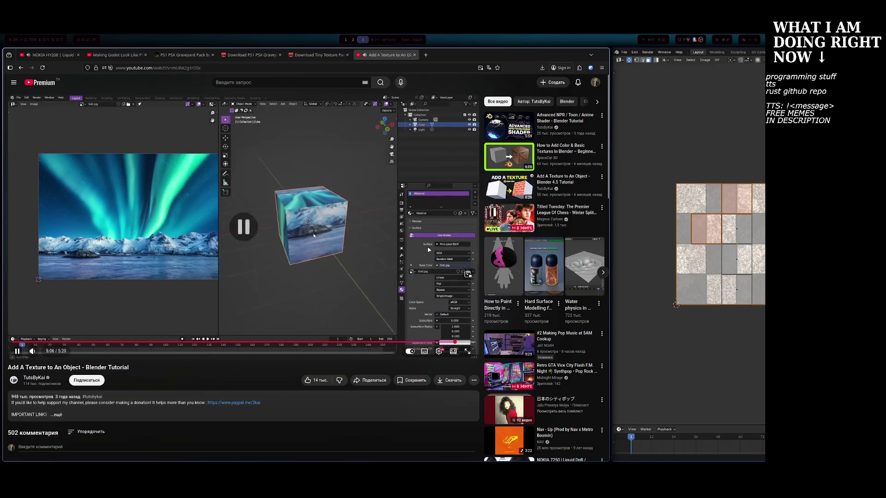
{"action": "key", "text": "super+Right"}
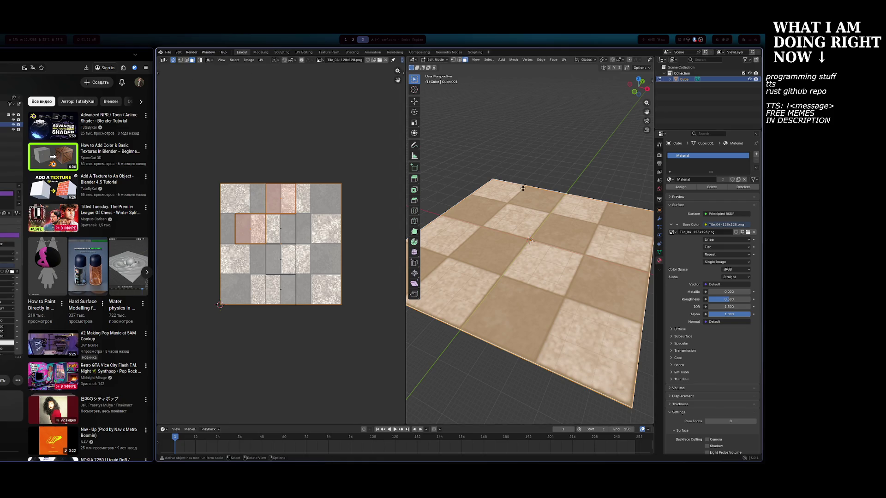
Return the plane to Object Mode and start a File > Export > glTF 2.0 export.
{"action": "key", "text": "Tab"}
{"action": "scroll", "coordinate": [531, 195], "scroll_direction": "down", "scroll_amount": 4}
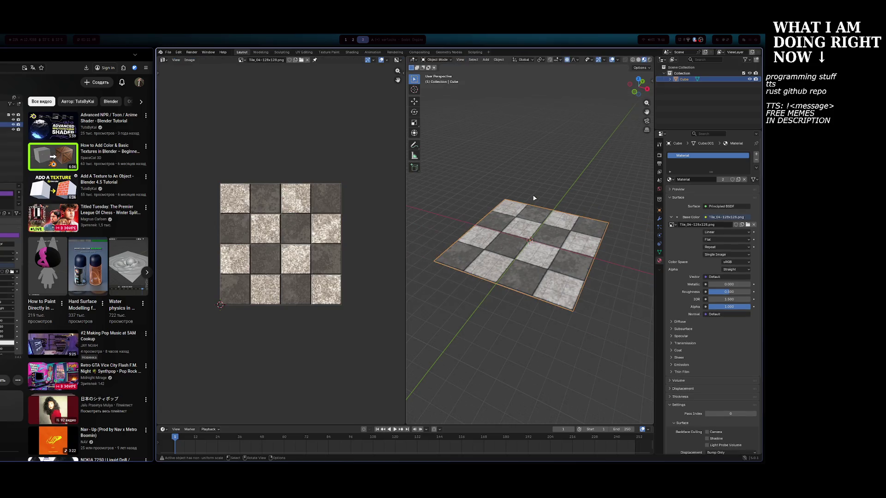
{"action": "scroll", "coordinate": [549, 215], "scroll_direction": "up", "scroll_amount": 2}
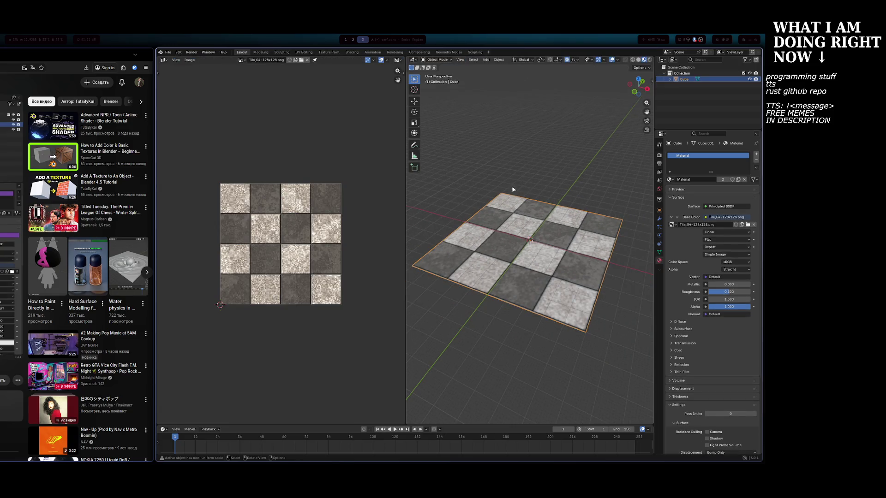
{"action": "left_click", "coordinate": [168, 52]}
{"action": "mouse_move", "coordinate": [194, 143]}
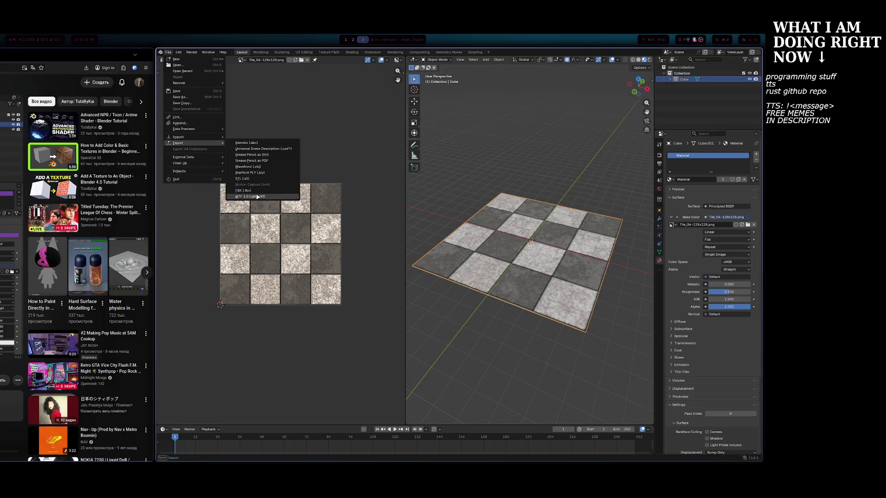
{"action": "left_click", "coordinate": [257, 197]}
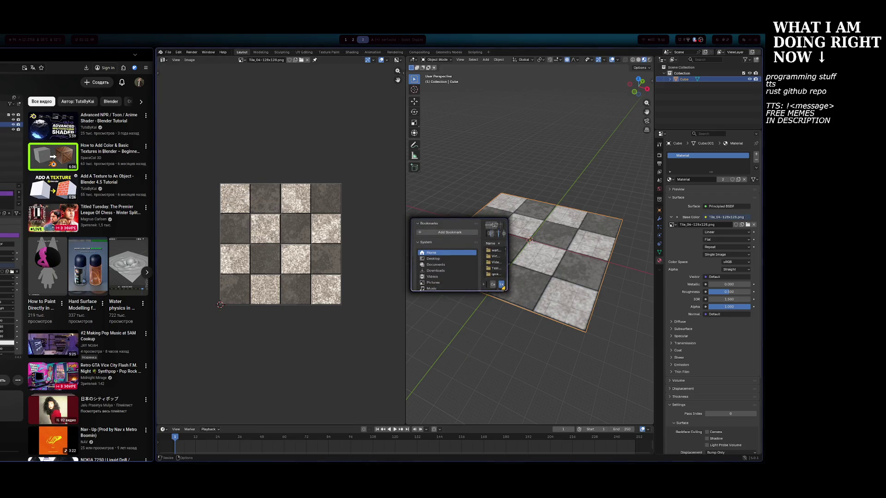
Browse the Documents, Downloads, Home and Desktop folders as the export destination.
{"action": "left_click", "coordinate": [436, 265]}
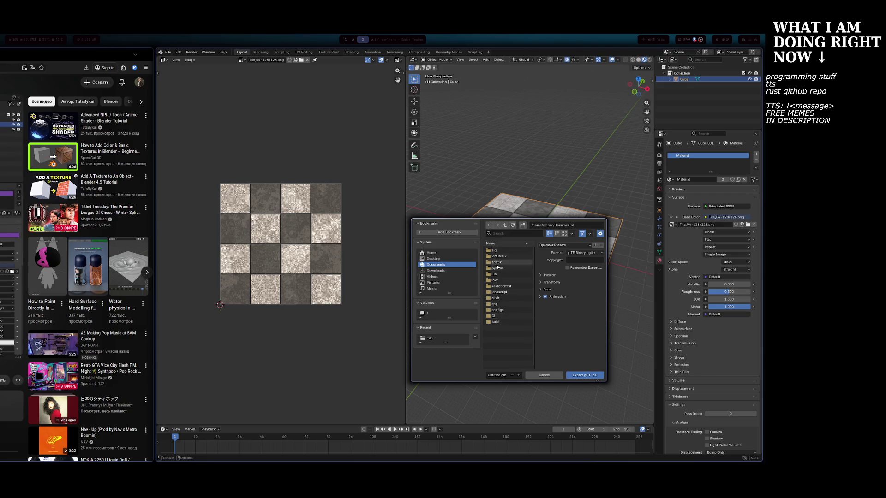
{"action": "left_click", "coordinate": [443, 270]}
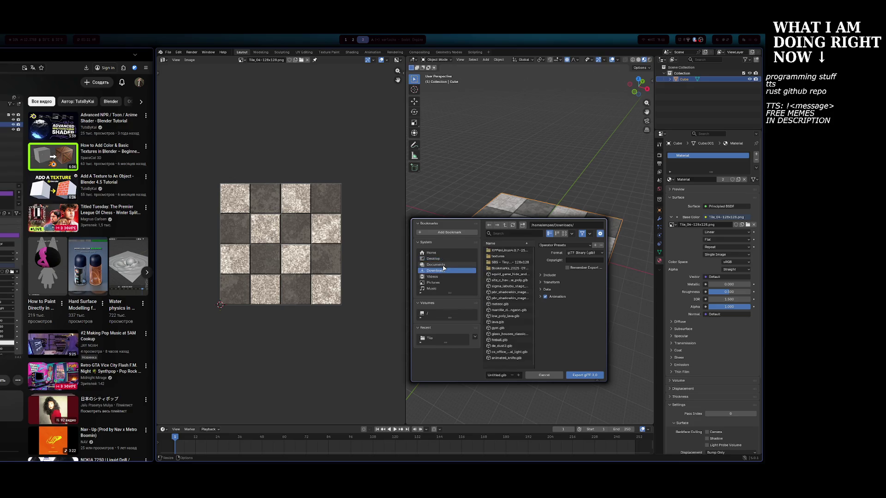
{"action": "left_click", "coordinate": [446, 253]}
{"action": "left_click", "coordinate": [448, 259]}
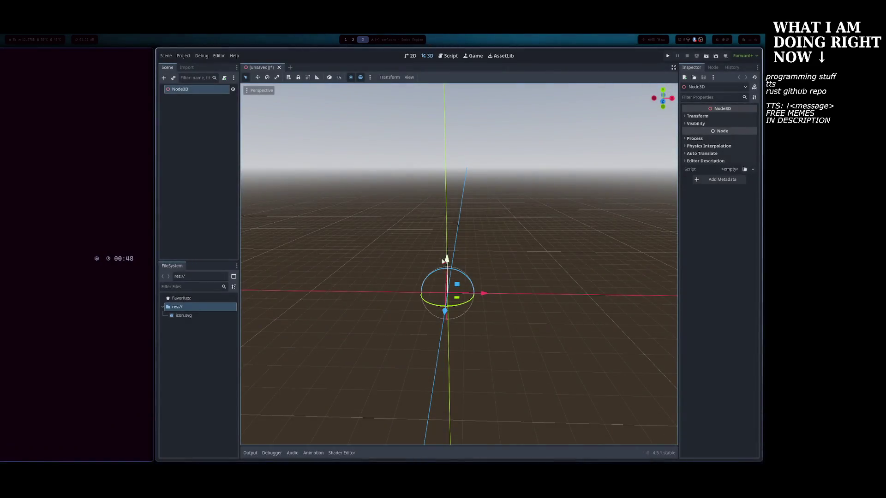
{"action": "left_click", "coordinate": [167, 56]}
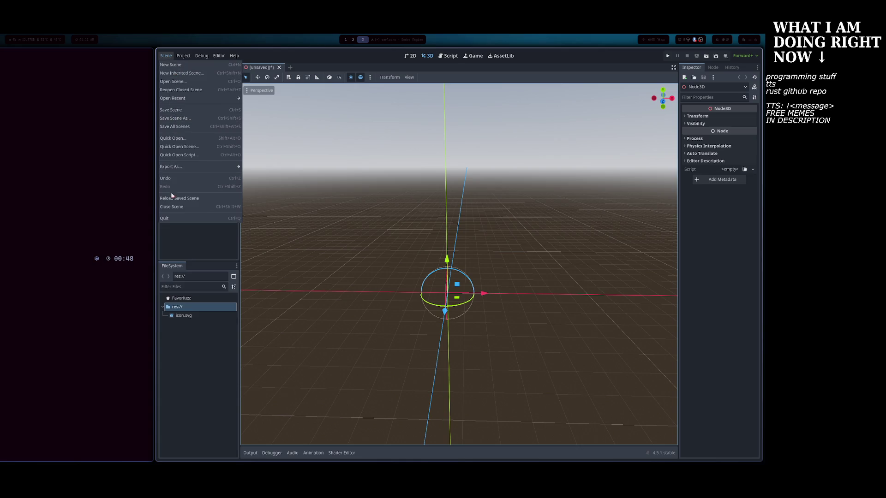
{"action": "left_click", "coordinate": [192, 64]}
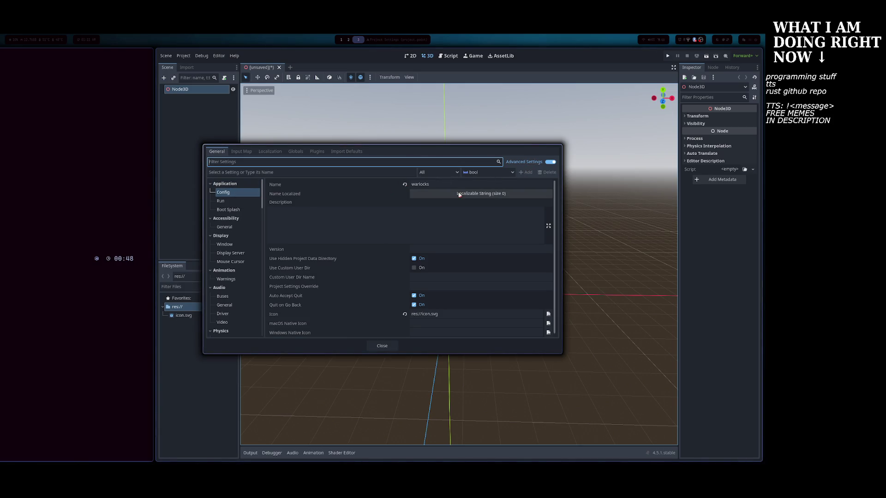
{"action": "scroll", "coordinate": [343, 223], "scroll_direction": "down", "scroll_amount": 1}
{"action": "scroll", "coordinate": [305, 197], "scroll_direction": "up", "scroll_amount": 1}
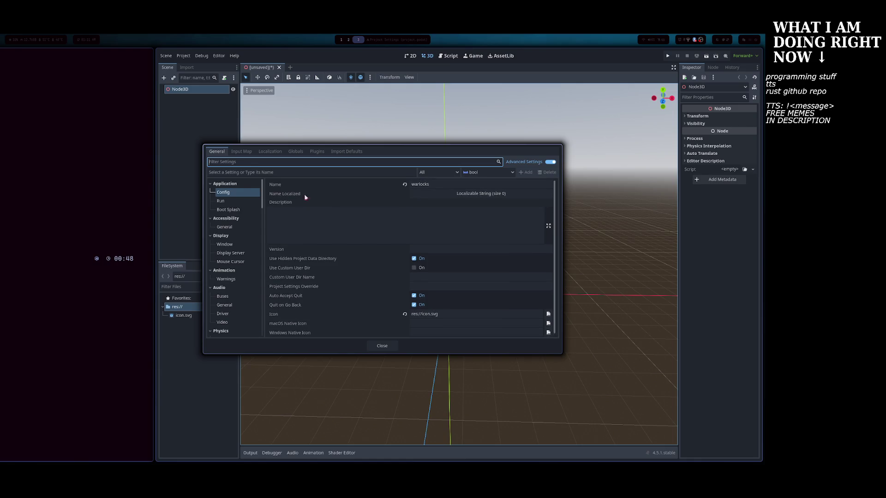
{"action": "left_click", "coordinate": [270, 151]}
{"action": "left_click", "coordinate": [343, 152]}
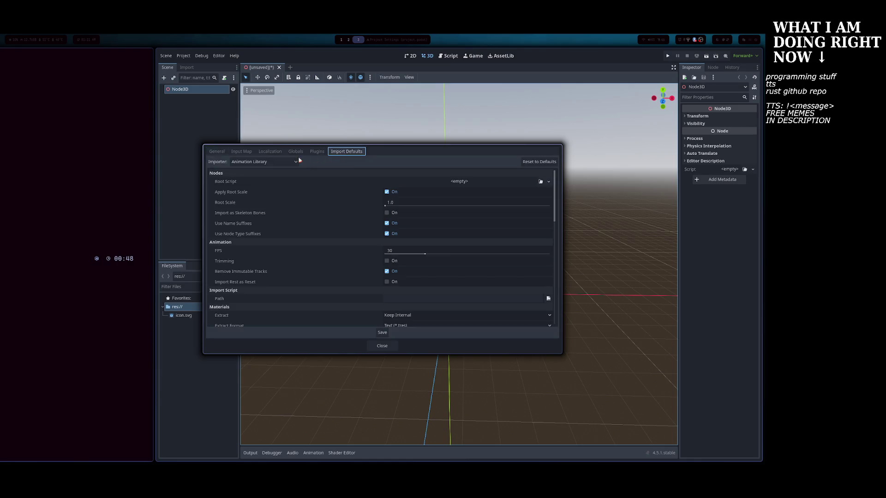
{"action": "left_click", "coordinate": [217, 151]}
{"action": "left_click", "coordinate": [228, 209]}
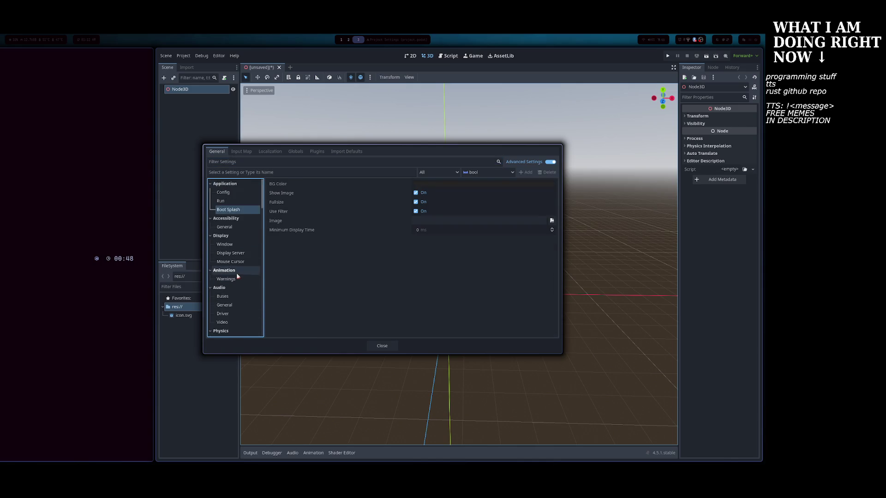
{"action": "left_click", "coordinate": [235, 227]}
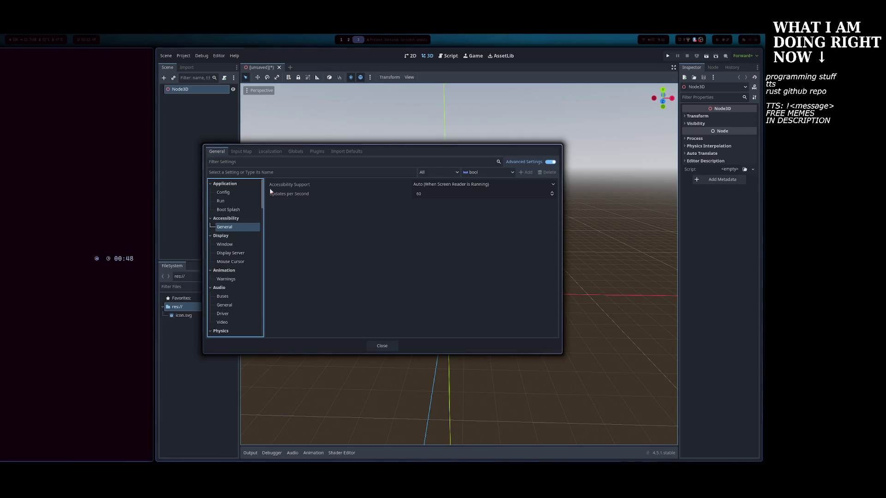
{"action": "key", "text": "Escape"}
{"action": "left_click", "coordinate": [201, 56]}
Open the warlocks project's user data folder via Project > Open User Data Folder.
{"action": "mouse_move", "coordinate": [183, 56]}
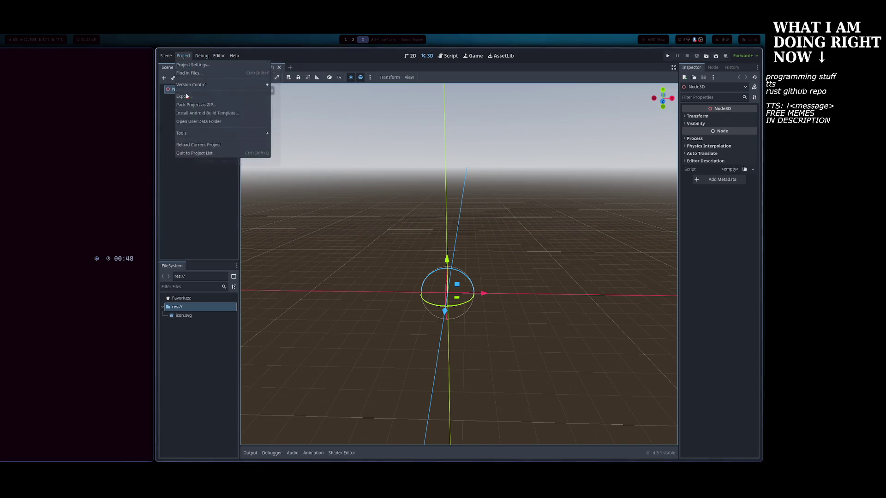
{"action": "left_click", "coordinate": [197, 72]}
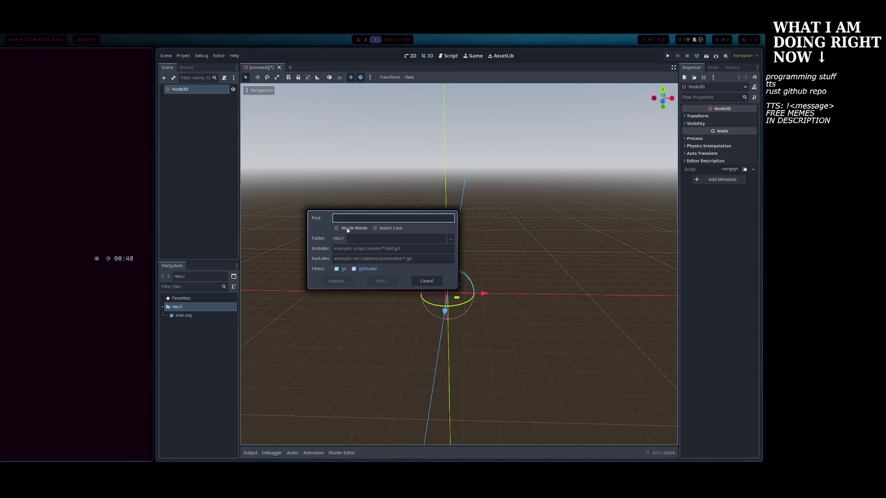
{"action": "key", "text": "Escape"}
{"action": "left_click", "coordinate": [183, 55]}
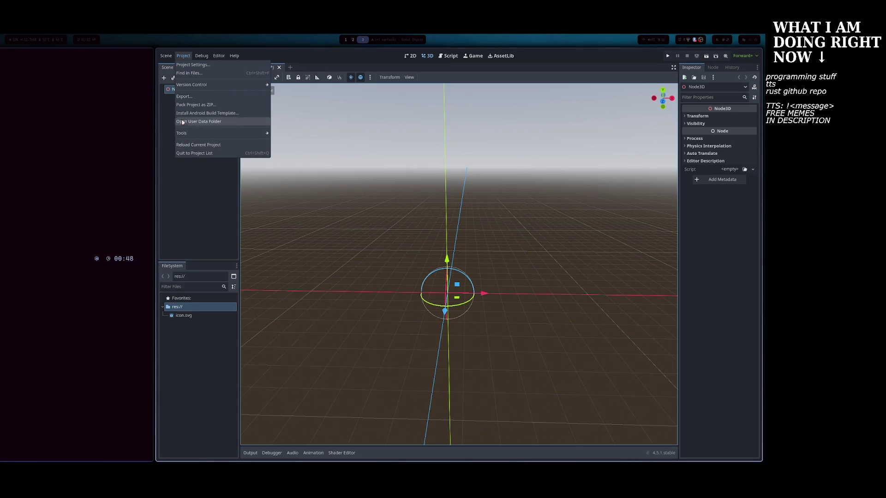
{"action": "left_click", "coordinate": [193, 153]}
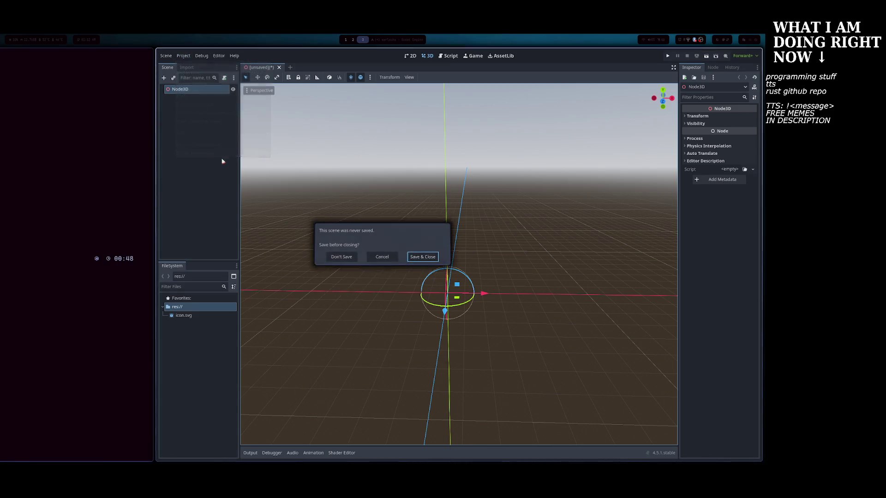
{"action": "left_click", "coordinate": [344, 254]}
{"action": "left_click", "coordinate": [185, 56]}
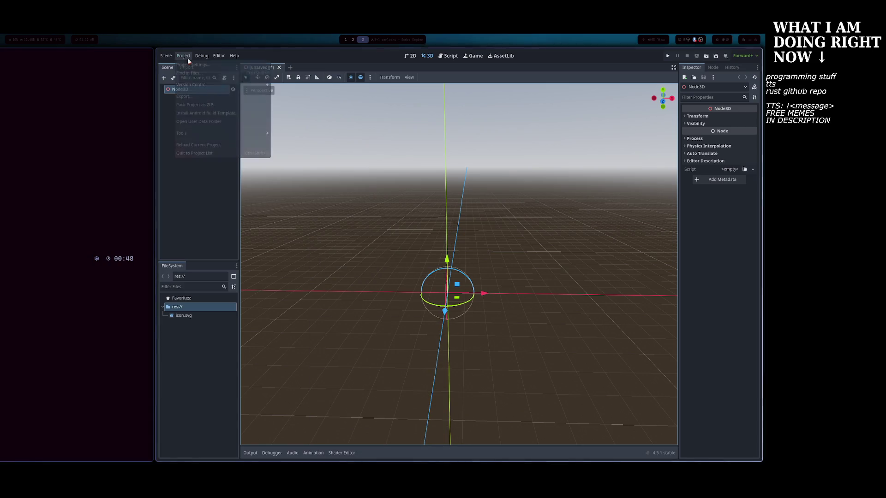
{"action": "left_click", "coordinate": [194, 122]}
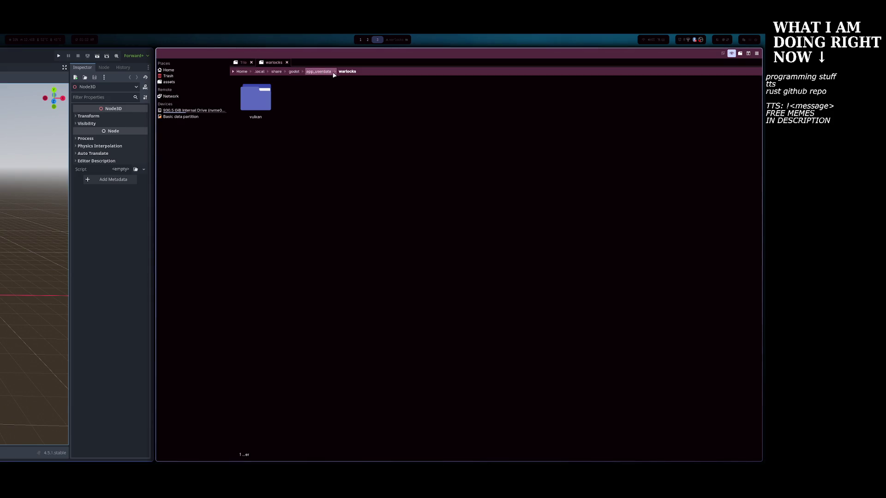
Close the file manager and launch lf in the Documents folder.
{"action": "key", "text": "super+q"}
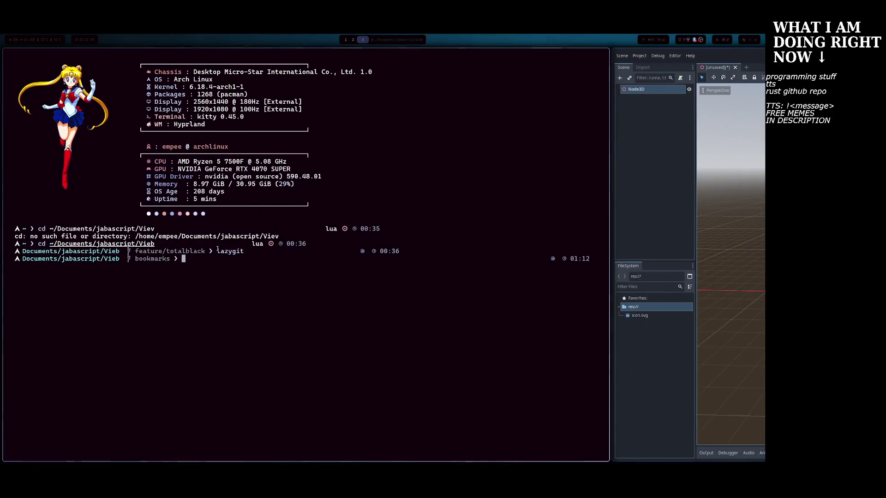
{"action": "type", "text": "d"}
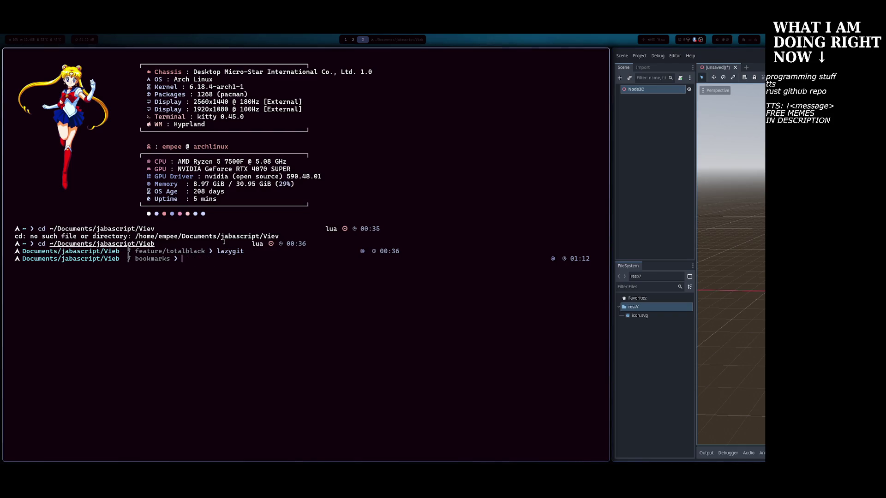
{"action": "key", "text": "Return"}
Browse the Documents folders in lf, cancelling a half-typed new-folder command.
{"action": "key", "text": "Down"}
{"action": "key", "text": "Up"}
{"action": "key", "text": "Up"}
{"action": "key", "text": "Up"}
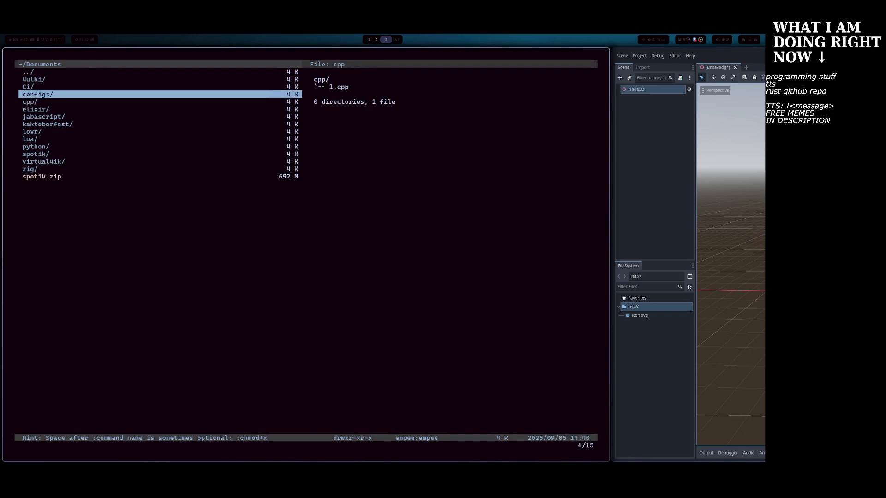
{"action": "key", "text": "Down"}
{"action": "key", "text": "Up"}
{"action": "key", "text": "Down"}
{"action": "key", "text": "Down"}
{"action": "key", "text": "Up"}
{"action": "key", "text": "Up"}
{"action": "key", "text": "Down"}
{"action": "key", "text": "Down"}
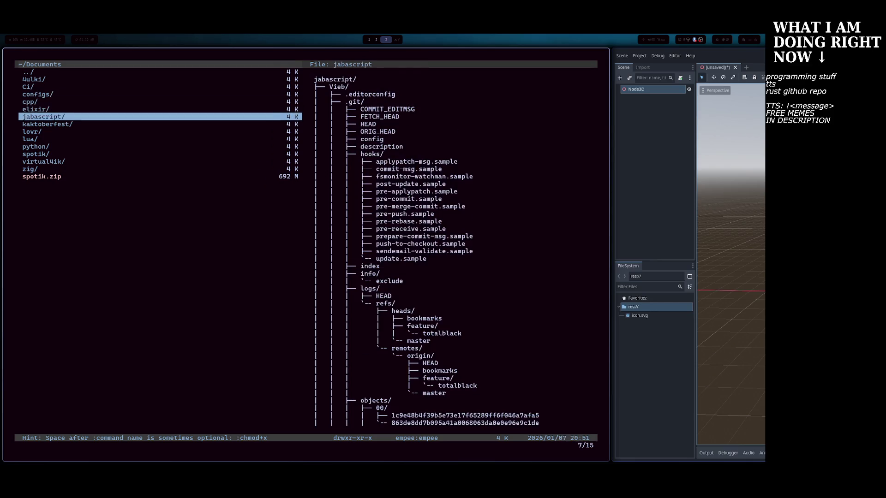
{"action": "key", "text": "Down"}
{"action": "key", "text": "Down"}
{"action": "key", "text": "Down"}
{"action": "key", "text": "Up"}
{"action": "key", "text": "Up"}
{"action": "key", "text": "Up"}
{"action": "key", "text": "Up"}
{"action": "key", "text": "Up"}
{"action": "key", "text": "Up"}
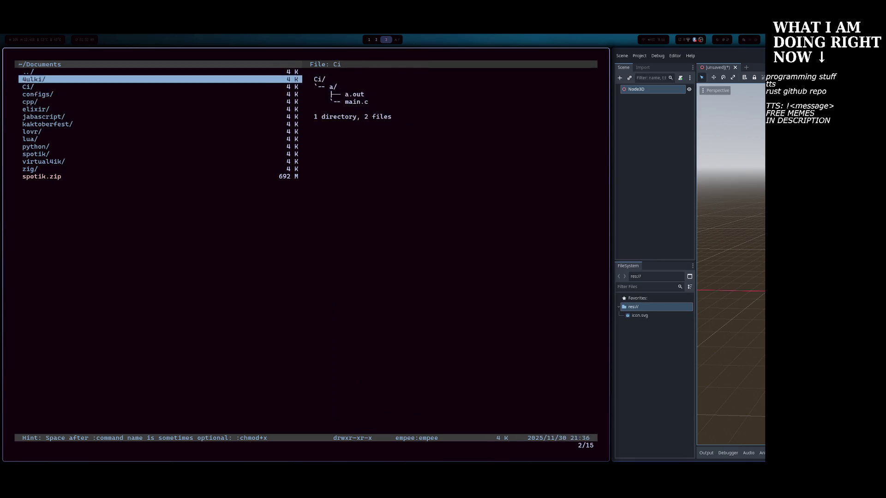
{"action": "key", "text": "Down"}
{"action": "key", "text": "Down"}
{"action": "key", "text": "Down"}
{"action": "key", "text": "Down"}
{"action": "key", "text": "Down"}
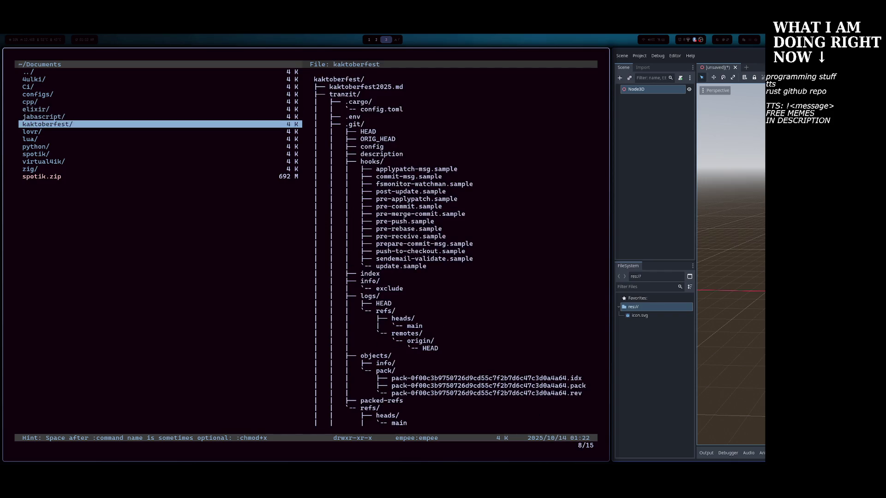
{"action": "key", "text": "Down"}
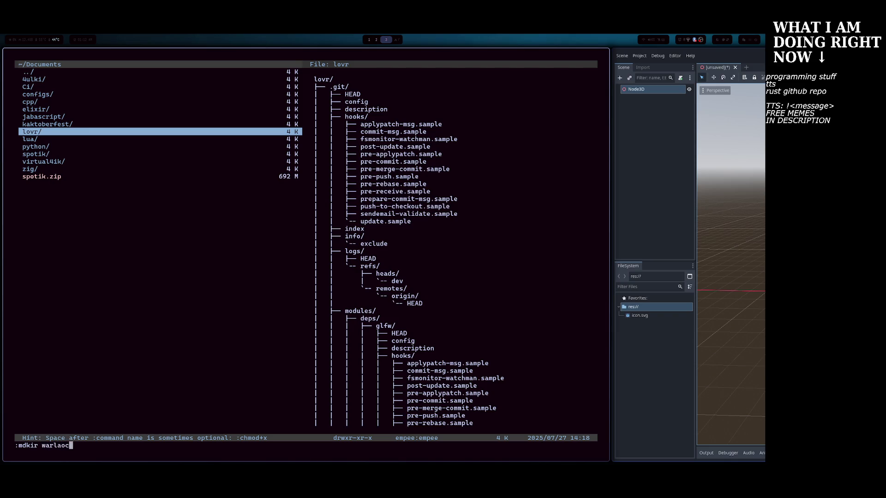
{"action": "key", "text": "Escape"}
{"action": "key", "text": "j"}
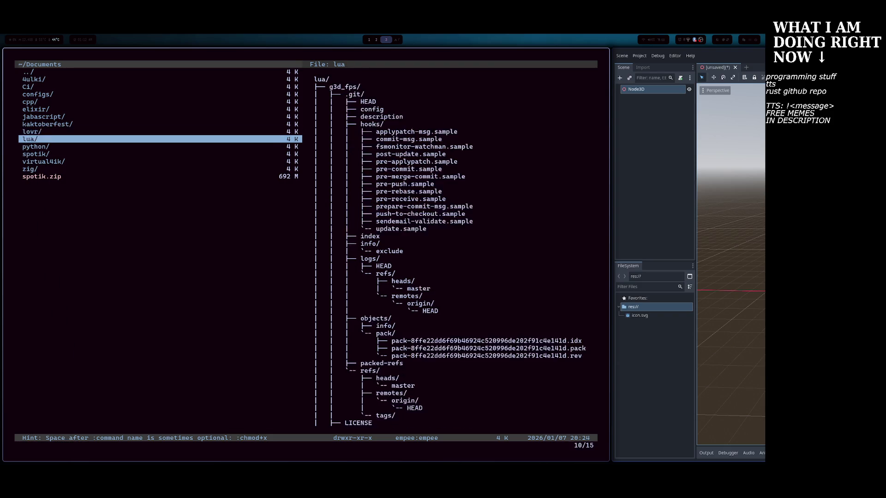
{"action": "key", "text": "j"}
{"action": "key", "text": "k"}
{"action": "key", "text": "k"}
{"action": "key", "text": "j"}
{"action": "key", "text": "j"}
{"action": "key", "text": "j"}
{"action": "key", "text": "k"}
{"action": "key", "text": "k"}
Run :mkdir warlocks and step into the new empty warlocks folder.
{"action": "type", "text": "ocks"}
{"action": "key", "text": "Return"}
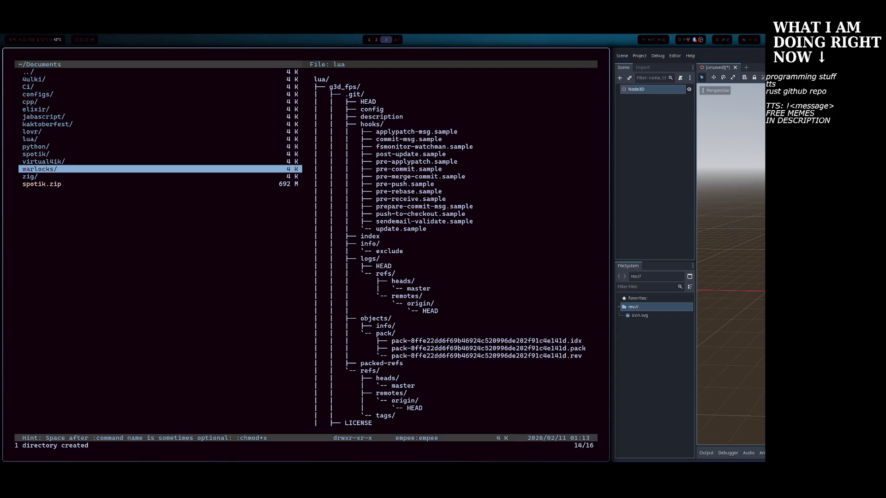
{"action": "key", "text": "Up"}
{"action": "key", "text": "Down"}
{"action": "key", "text": "Up"}
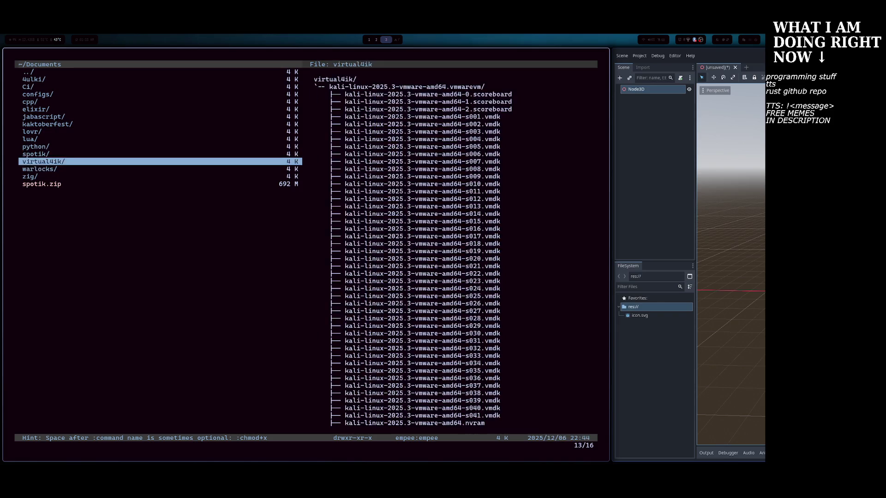
{"action": "key", "text": "Down"}
{"action": "key", "text": "Right"}
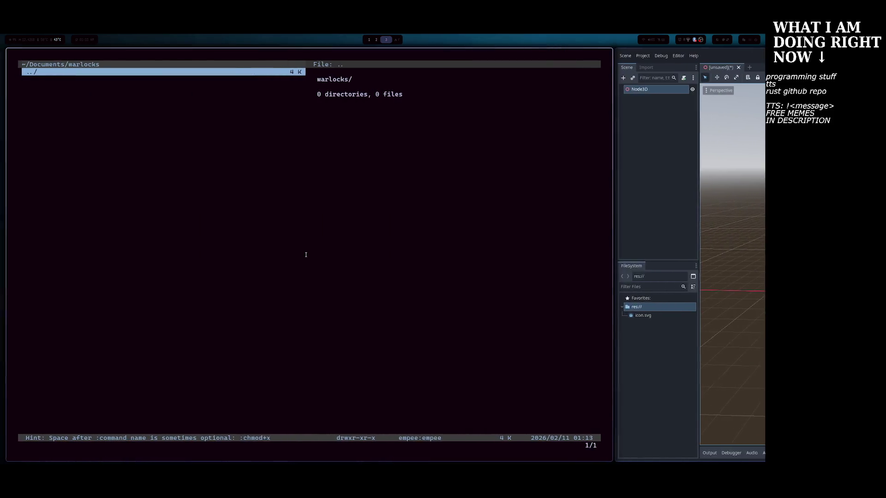
{"action": "mouse_move", "coordinate": [458, 255]}
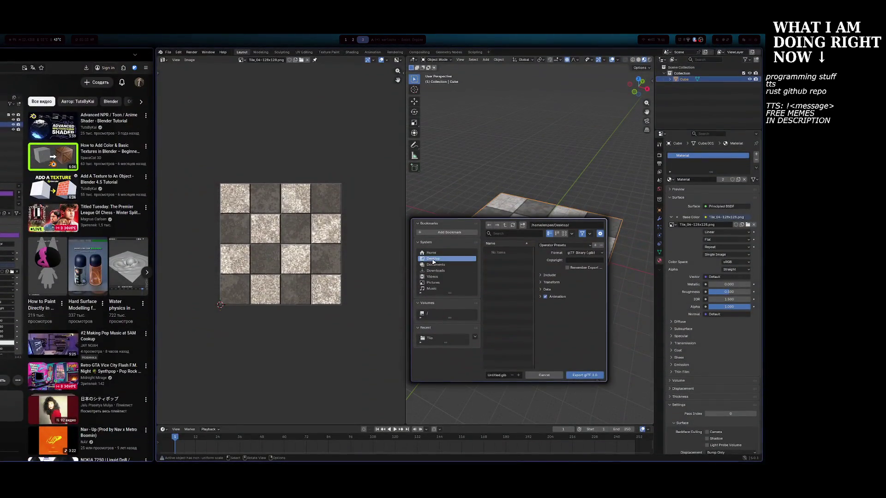
Show Documents in Blender's export dialog, then run mkdir assets and ls -la in ~/Documents/warlocks.
{"action": "left_click", "coordinate": [436, 262]}
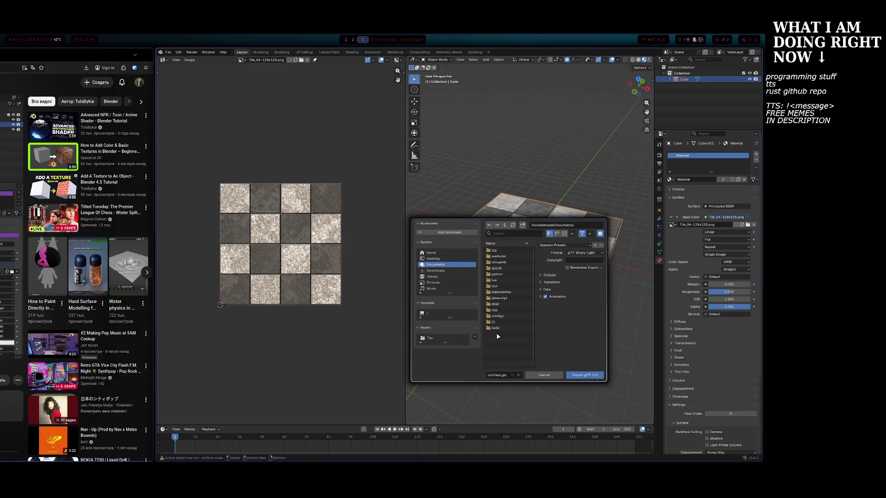
{"action": "key", "text": "super+shift+Left"}
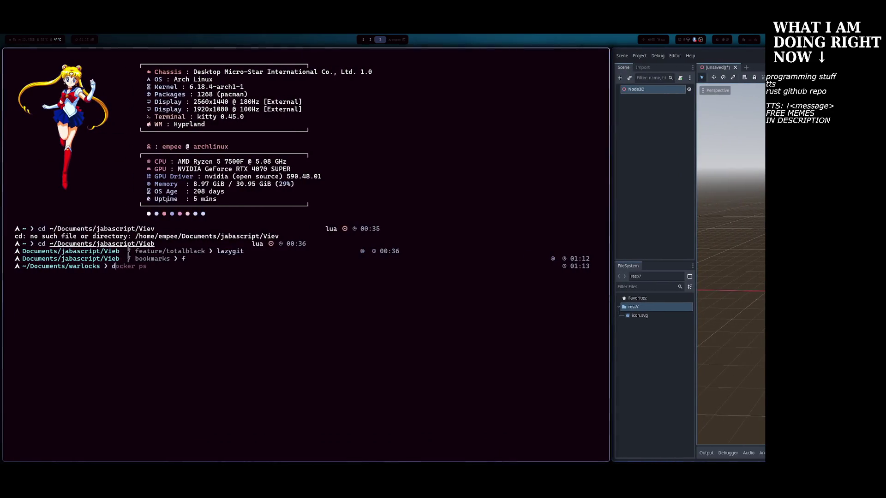
{"action": "key", "text": "BackSpace"}
{"action": "key", "text": "BackSpace"}
{"action": "type", "text": "kdir assets"}
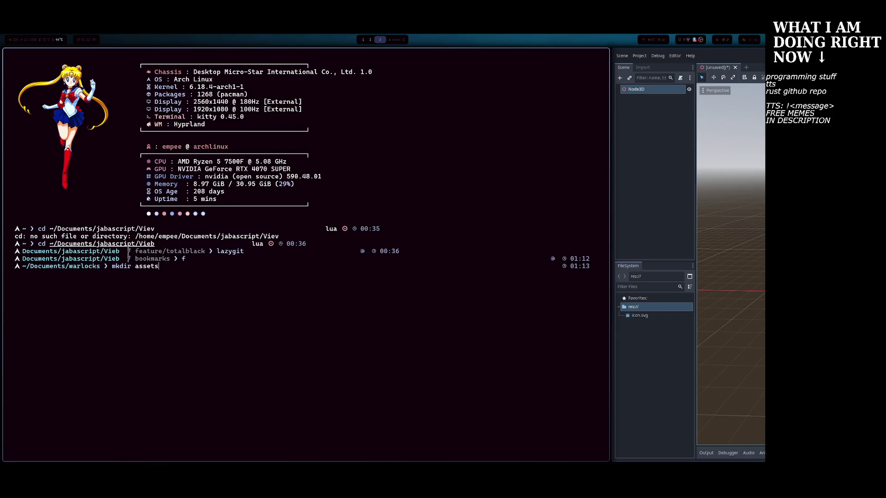
{"action": "key", "text": "Return"}
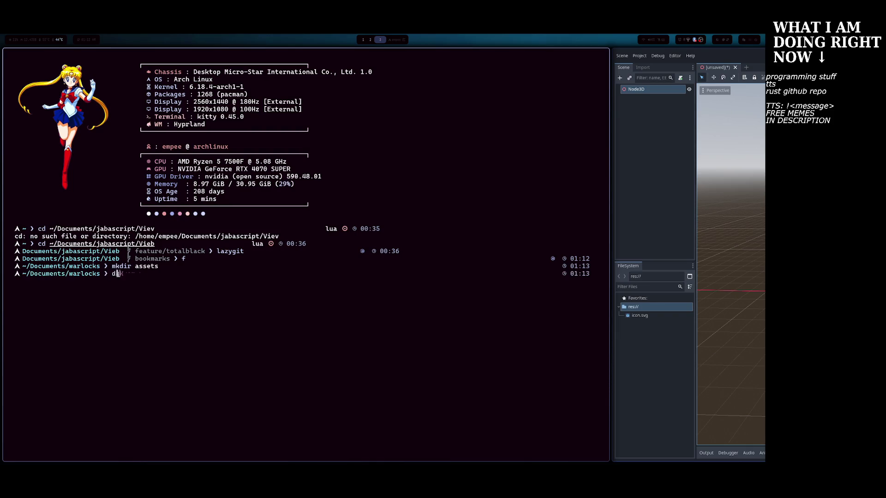
{"action": "type", "text": "ls -a"}
{"action": "key", "text": "Return"}
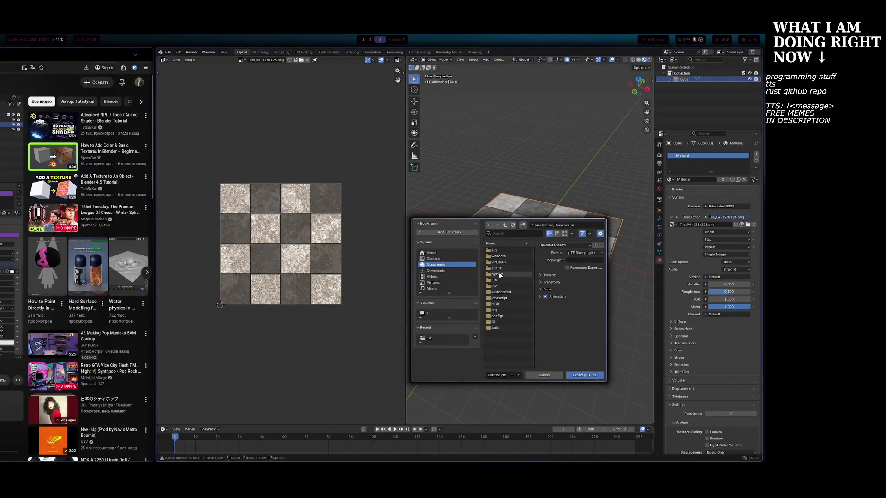
Go to warlocks/assets in the glTF export dialog and export Untitled.glb there.
{"action": "double_click", "coordinate": [499, 256]}
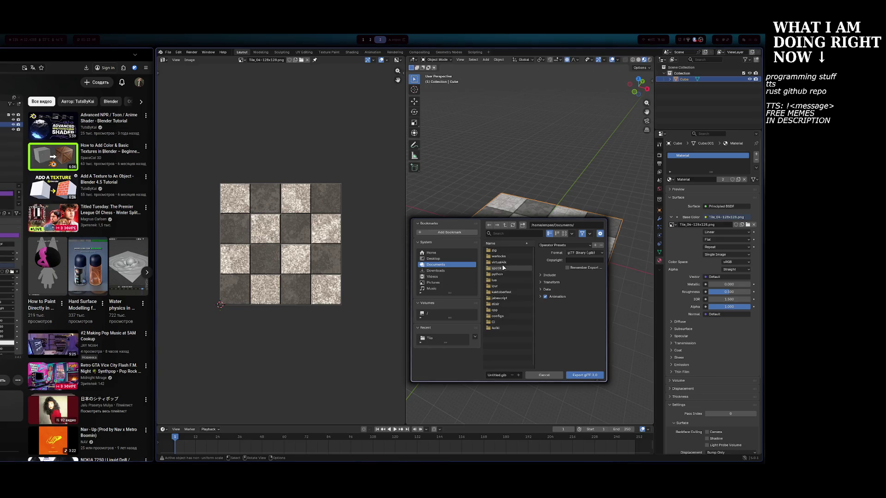
{"action": "double_click", "coordinate": [498, 252]}
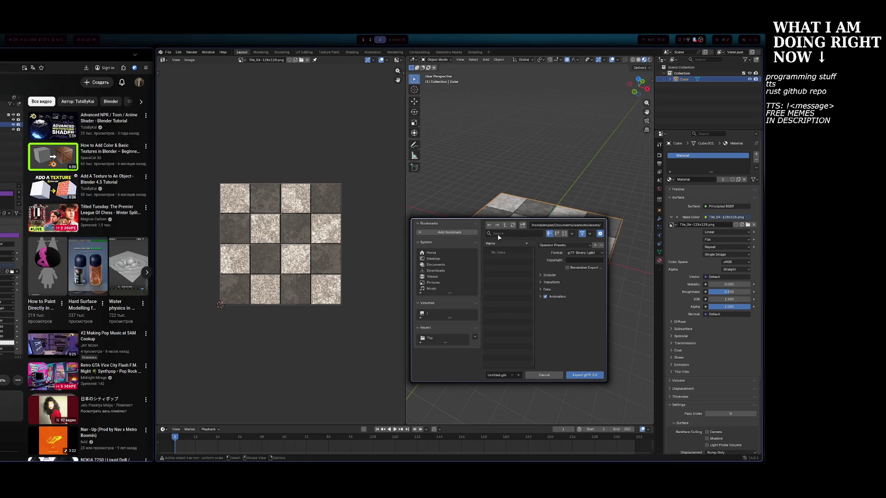
{"action": "left_click", "coordinate": [585, 375]}
{"action": "key", "text": "super+Tab"}
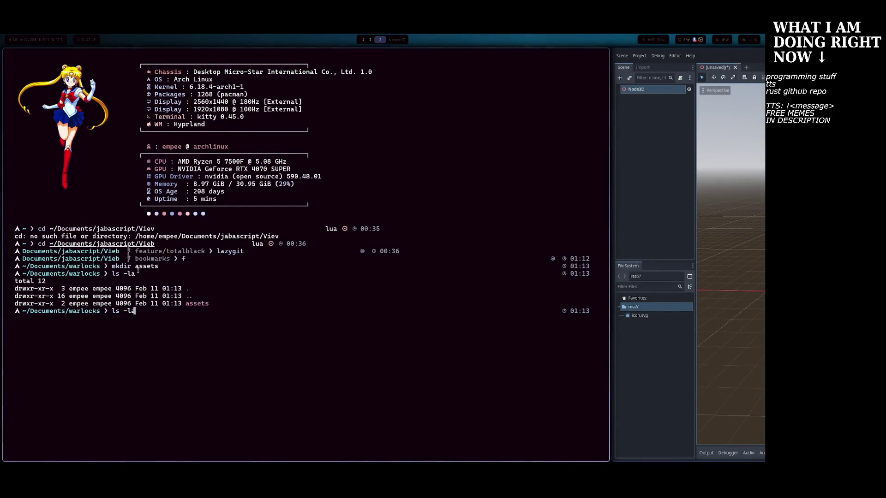
Run ls -la, cd into assets/, and list it to confirm Untitled.glb is present.
{"action": "type", "text": "ls -la"}
{"action": "key", "text": "Return"}
{"action": "type", "text": "cd sa"}
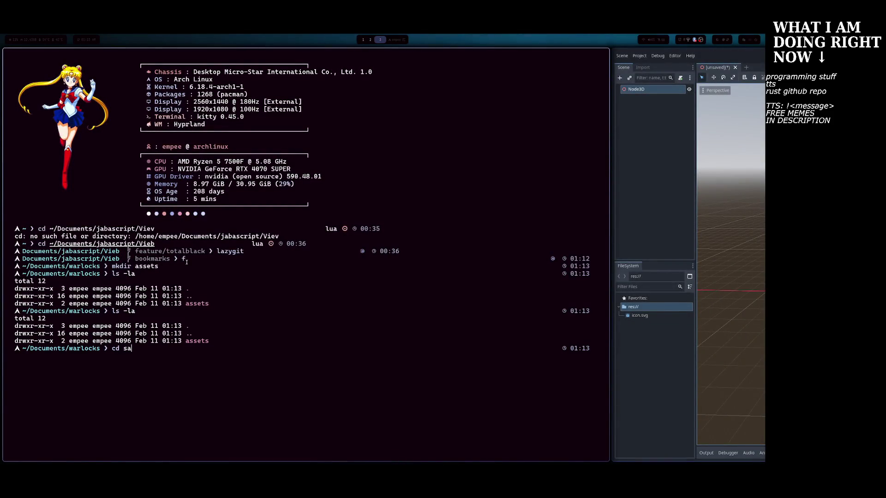
{"action": "key", "text": "Tab"}
{"action": "key", "text": "Return"}
{"action": "type", "text": "d"}
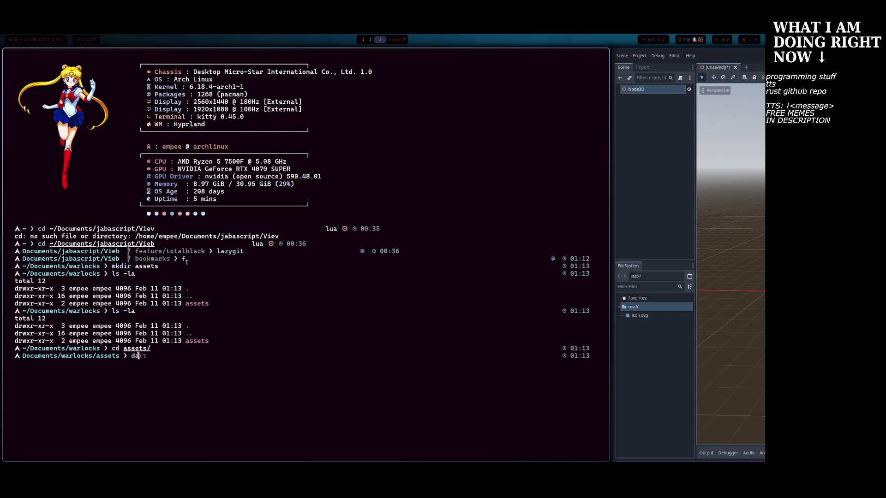
{"action": "key", "text": "Right"}
{"action": "key", "text": "Return"}
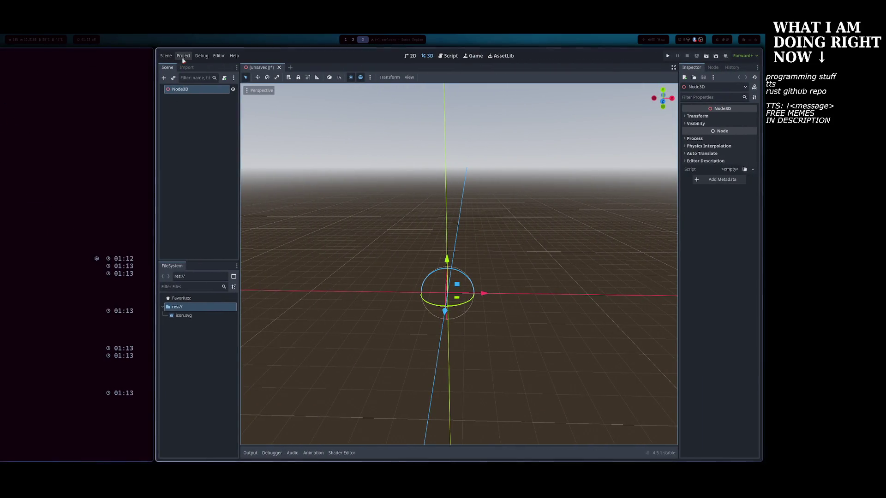
Look through Godot's Scene and Project menus without changing anything.
{"action": "left_click", "coordinate": [166, 55]}
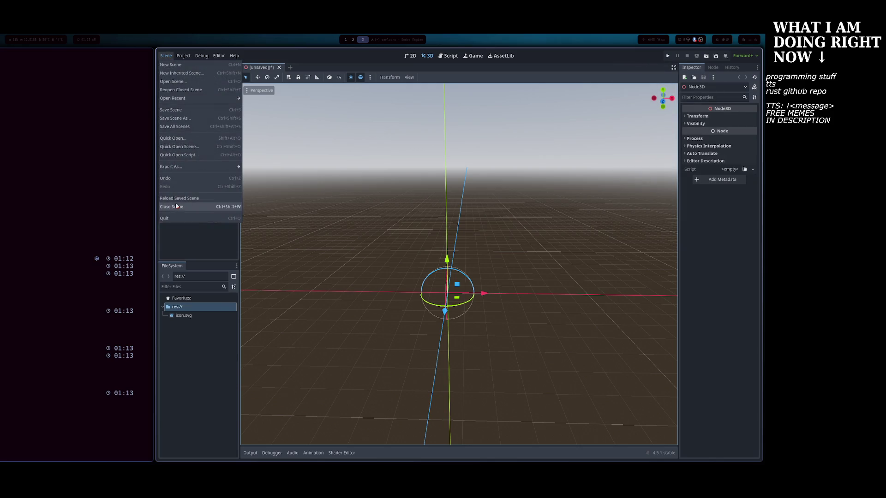
{"action": "left_click", "coordinate": [184, 55]}
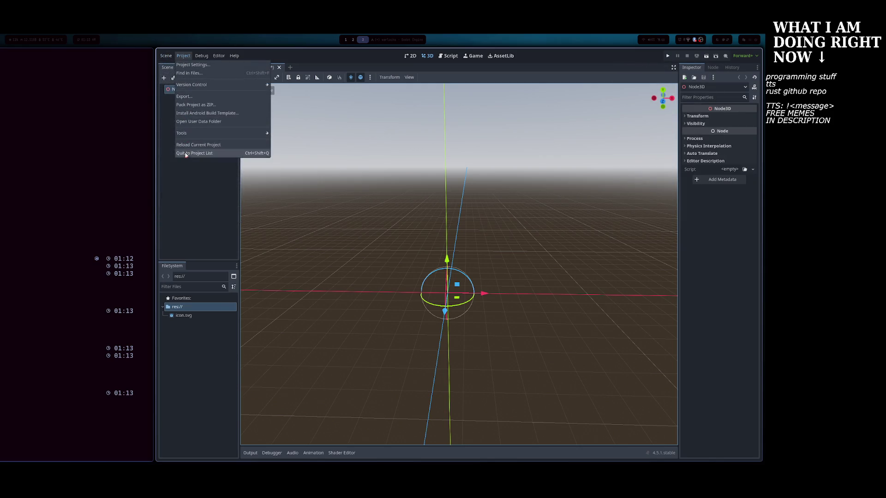
{"action": "mouse_move", "coordinate": [162, 56]}
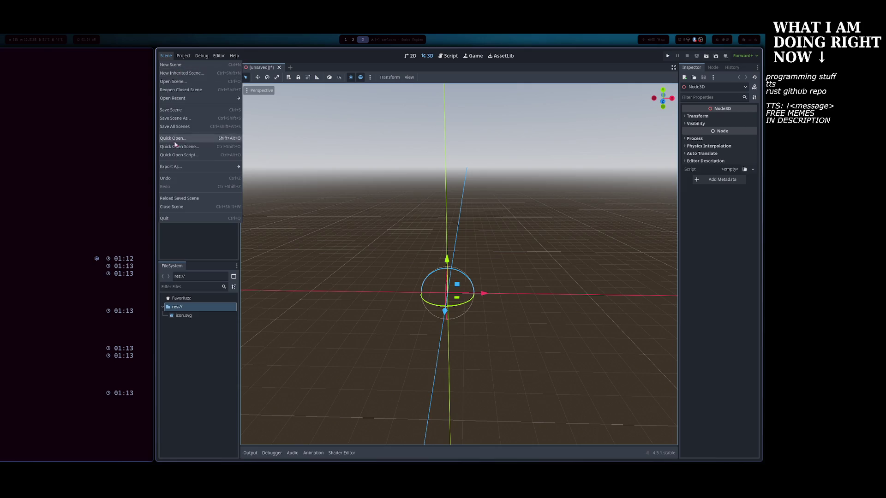
Clear the stray text at the prompt and run dolphin . in the assets folder.
{"action": "key", "text": "super+Left"}
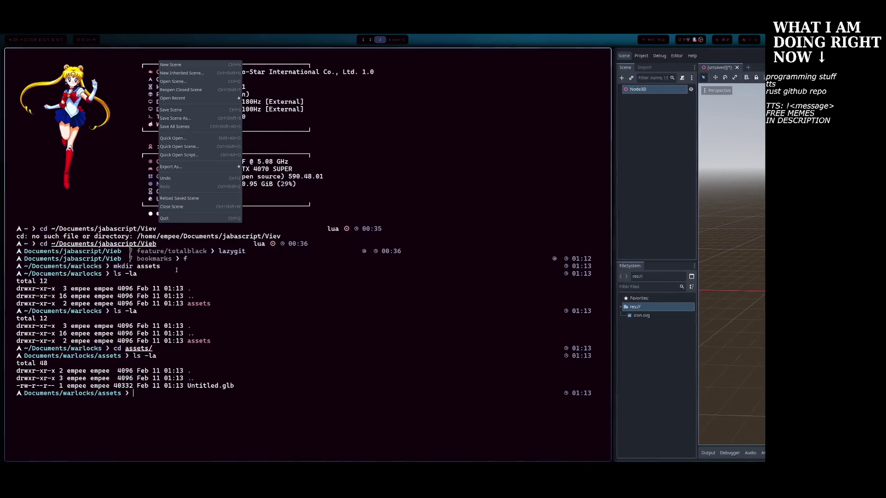
{"action": "type", "text": "ddsa"}
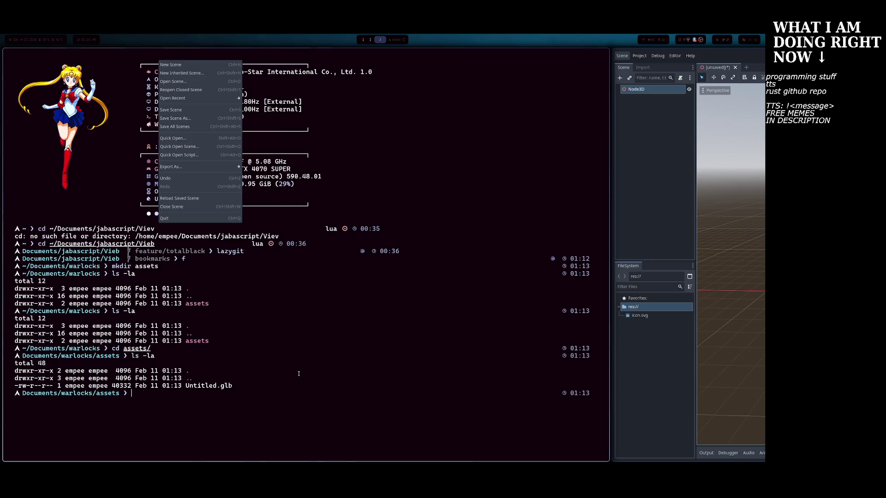
{"action": "key", "text": "BackSpace"}
{"action": "key", "text": "BackSpace"}
{"action": "key", "text": "BackSpace"}
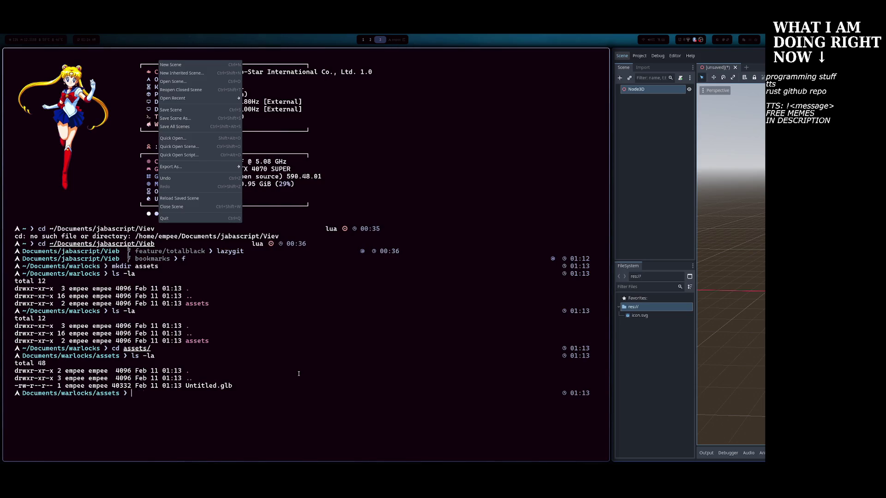
{"action": "type", "text": "dolphin"}
{"action": "key", "text": "Return"}
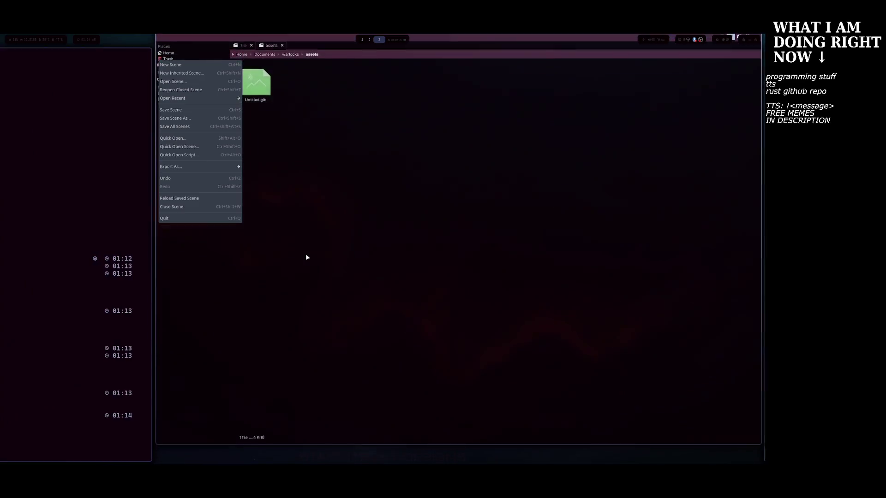
Drag Untitled.glb from Dolphin onto Godot's Import dock and FileSystem dock.
{"action": "mouse_move", "coordinate": [256, 99]}
{"action": "left_mouse_down"}
{"action": "mouse_move", "coordinate": [258, 189]}
{"action": "mouse_move", "coordinate": [508, 212]}
{"action": "mouse_move", "coordinate": [447, 229]}
{"action": "mouse_move", "coordinate": [344, 238]}
{"action": "left_mouse_up"}
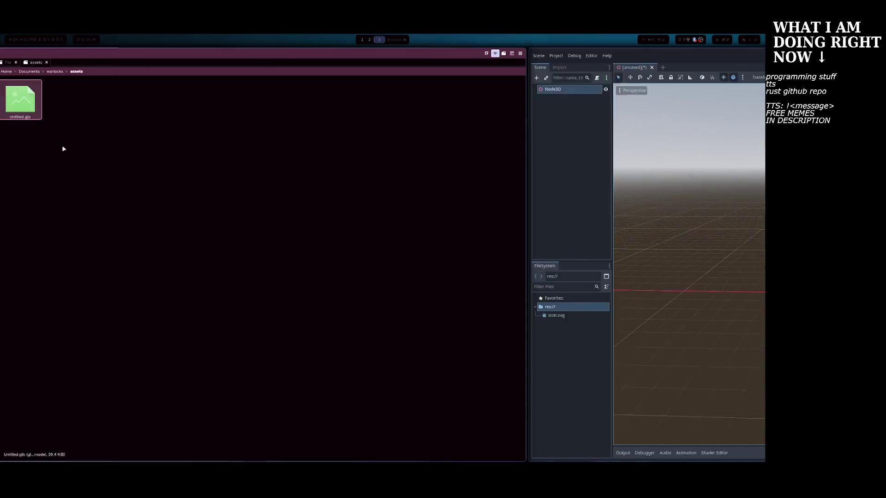
{"action": "mouse_move", "coordinate": [20, 99]}
{"action": "left_mouse_down"}
{"action": "mouse_move", "coordinate": [102, 95]}
{"action": "mouse_move", "coordinate": [643, 206]}
{"action": "mouse_move", "coordinate": [192, 150]}
{"action": "mouse_move", "coordinate": [240, 151]}
{"action": "left_mouse_up"}
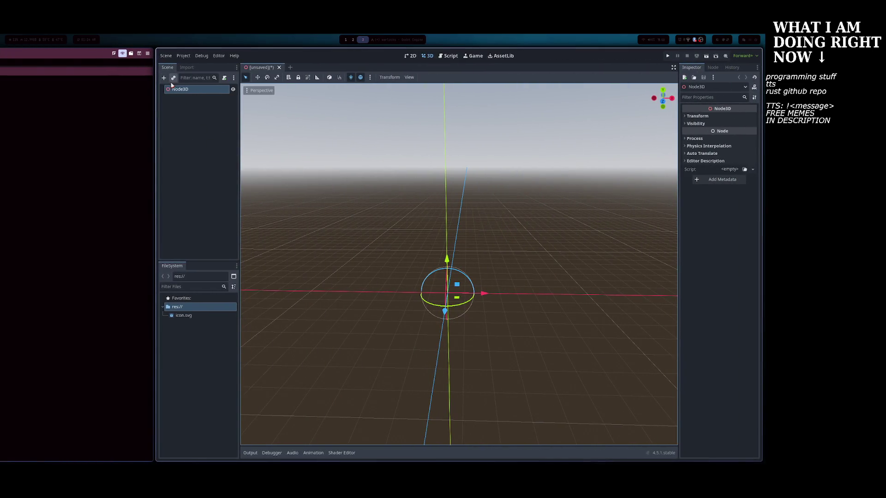
{"action": "left_click", "coordinate": [187, 68]}
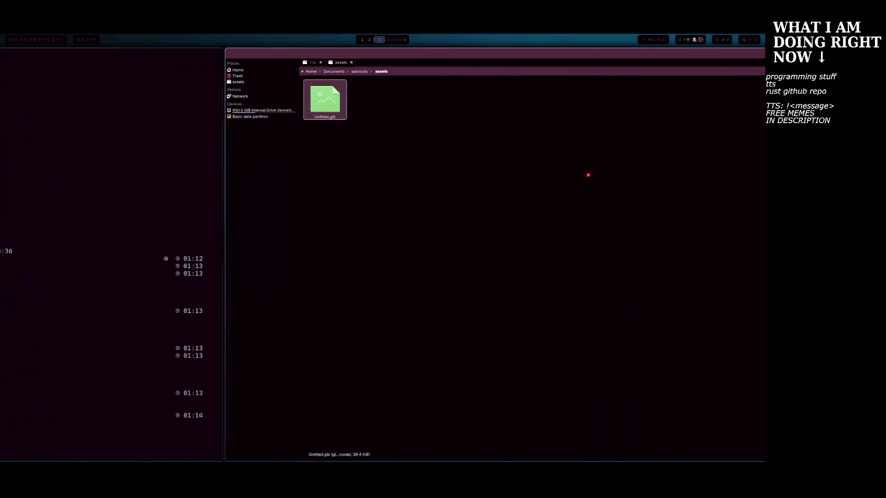
{"action": "mouse_move", "coordinate": [263, 107]}
{"action": "left_mouse_down"}
{"action": "mouse_move", "coordinate": [545, 154]}
{"action": "mouse_move", "coordinate": [213, 130]}
{"action": "mouse_move", "coordinate": [221, 132]}
{"action": "left_mouse_up"}
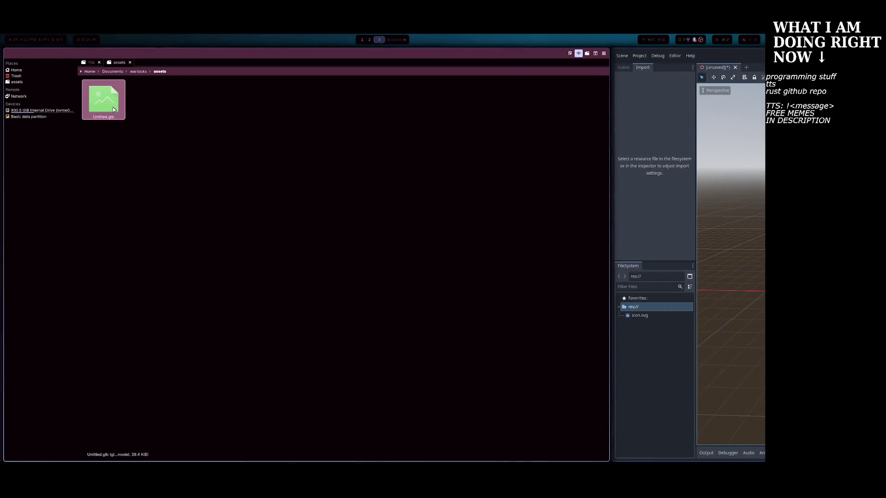
{"action": "mouse_move", "coordinate": [114, 109]}
{"action": "left_mouse_down"}
{"action": "mouse_move", "coordinate": [629, 368]}
{"action": "mouse_move", "coordinate": [368, 328]}
{"action": "mouse_move", "coordinate": [211, 329]}
{"action": "mouse_move", "coordinate": [204, 317]}
{"action": "left_mouse_up"}
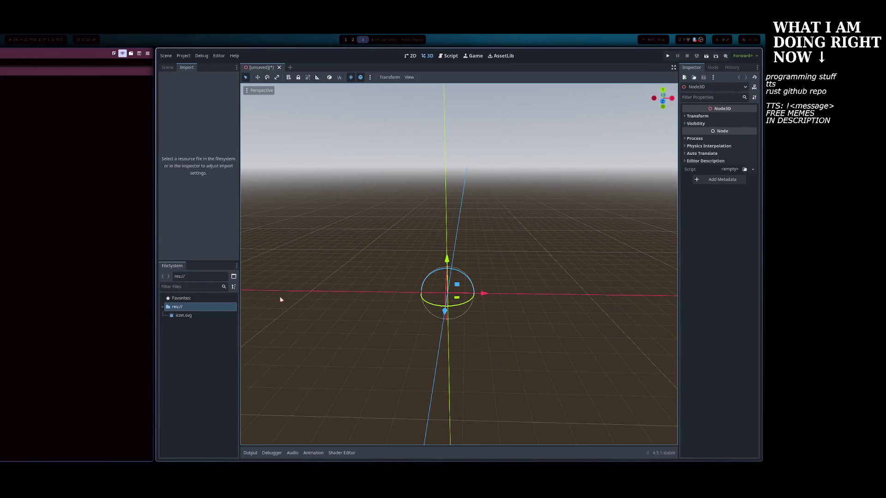
Toggle the FileSystem split view on and off, then close Dolphin.
{"action": "left_click", "coordinate": [234, 277]}
{"action": "left_click", "coordinate": [233, 276]}
{"action": "key", "text": "super+q"}
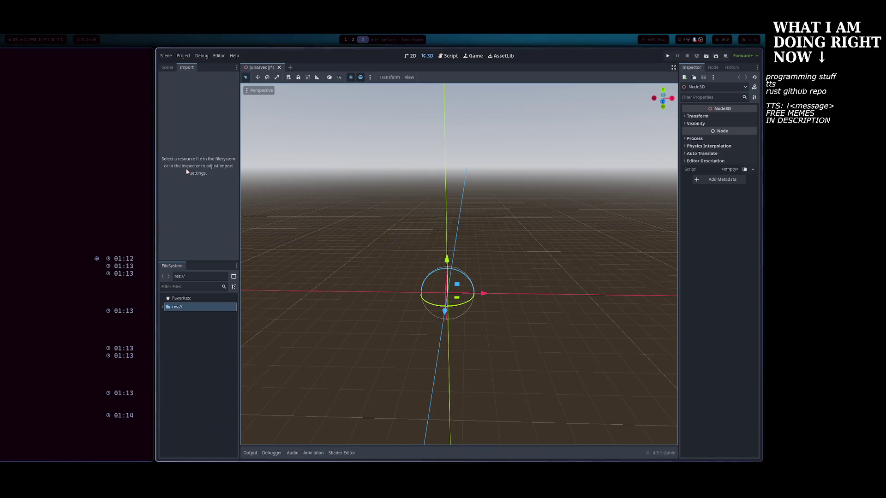
Split the FileSystem dock and view icon.svg's Texture2D import settings.
{"action": "left_click", "coordinate": [168, 67]}
{"action": "left_click", "coordinate": [186, 68]}
{"action": "left_click", "coordinate": [172, 266]}
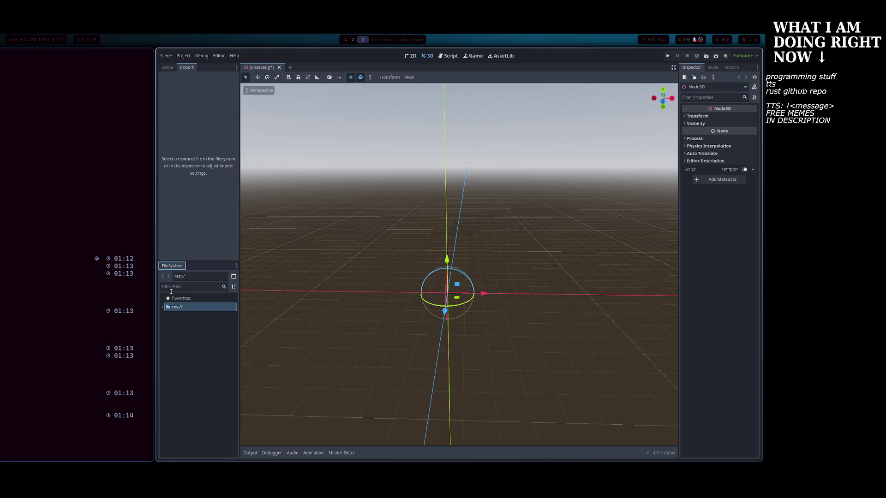
{"action": "left_click", "coordinate": [234, 276]}
{"action": "left_click", "coordinate": [177, 297]}
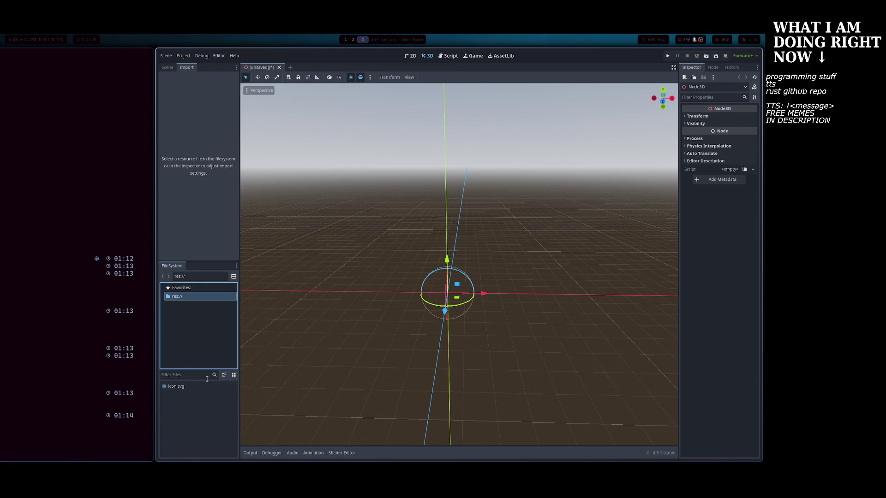
{"action": "left_click", "coordinate": [175, 386]}
{"action": "left_click", "coordinate": [182, 296]}
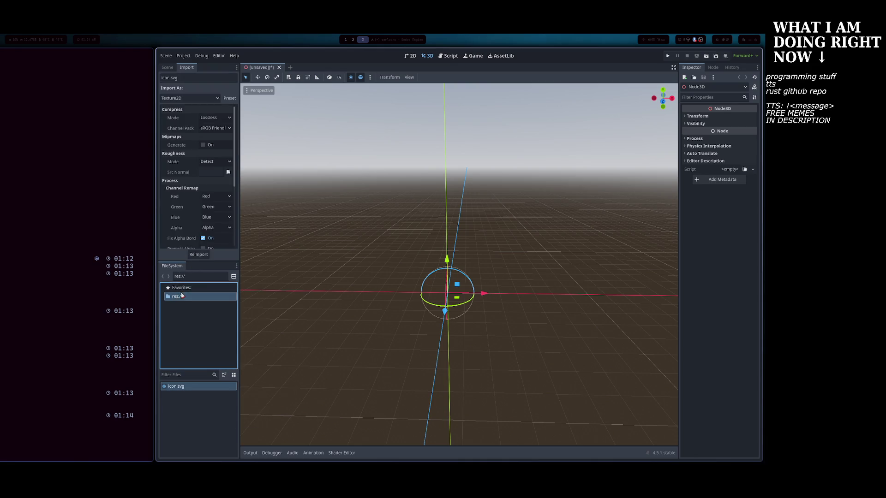
Stop the running dolphin process with Ctrl+C and abandon a failed history search.
{"action": "key", "text": "super+Left"}
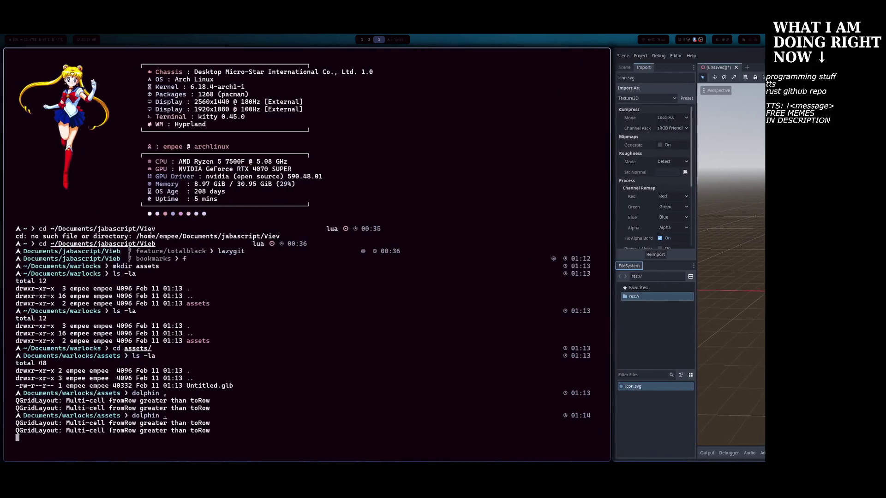
{"action": "key", "text": "ctrl+c"}
{"action": "key", "text": "Return"}
{"action": "key", "text": "Return"}
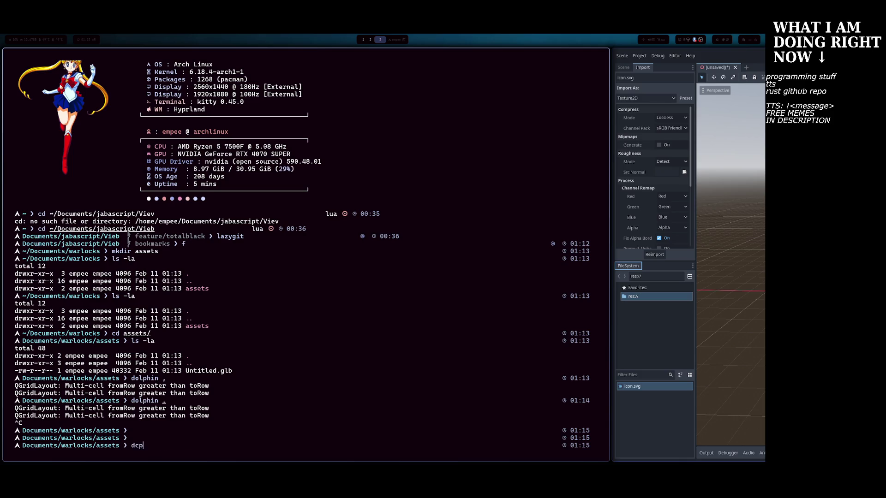
{"action": "key", "text": "BackSpace"}
{"action": "key", "text": "BackSpace"}
{"action": "key", "text": "BackSpace"}
{"action": "type", "text": "cp"}
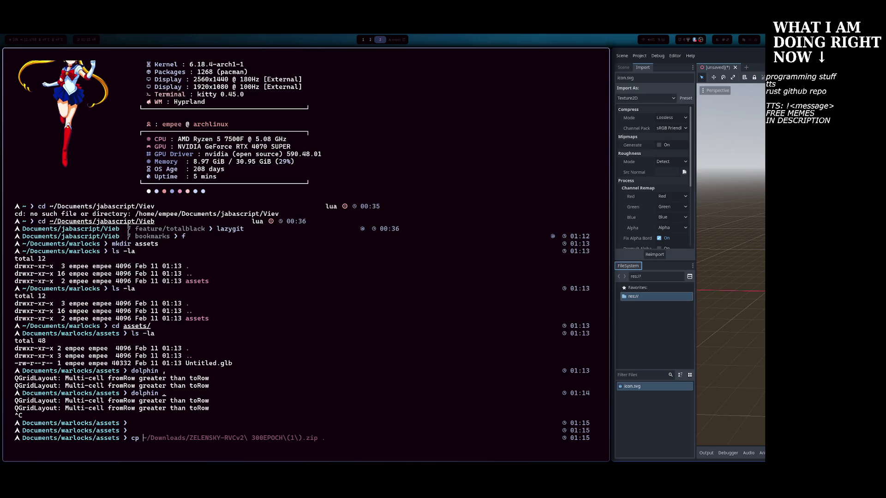
{"action": "key", "text": "ctrl+r"}
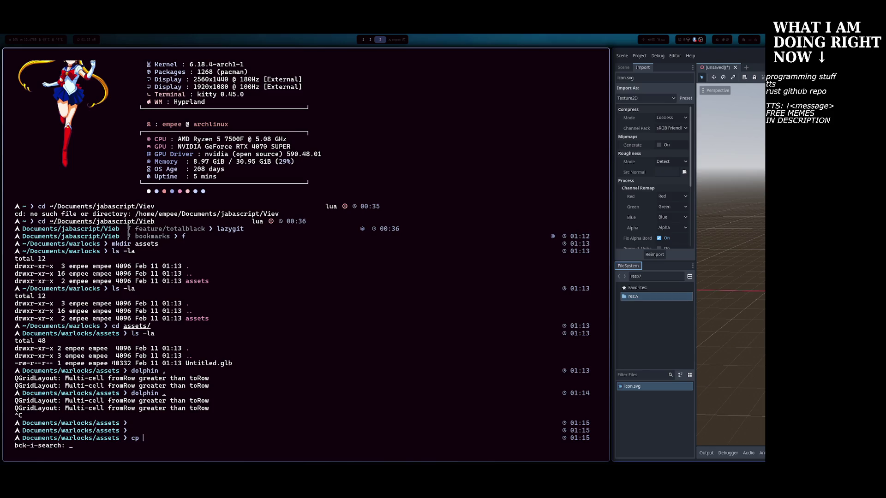
{"action": "type", "text": "docker"}
{"action": "key", "text": "BackSpace"}
{"action": "key", "text": "BackSpace"}
{"action": "key", "text": "BackSpace"}
{"action": "key", "text": "Escape"}
{"action": "key", "text": "BackSpace"}
{"action": "key", "text": "BackSpace"}
{"action": "key", "text": "BackSpace"}
Type cp Untitled.glb toward a ~/.local/share destination, erasing stray characters along the way.
{"action": "type", "text": "p Untitled.glb da"}
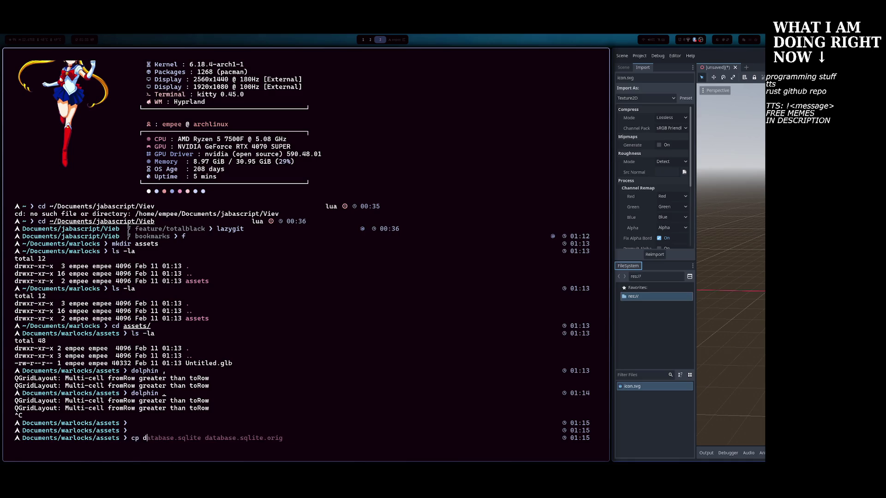
{"action": "key", "text": "BackSpace"}
{"action": "key", "text": "BackSpace"}
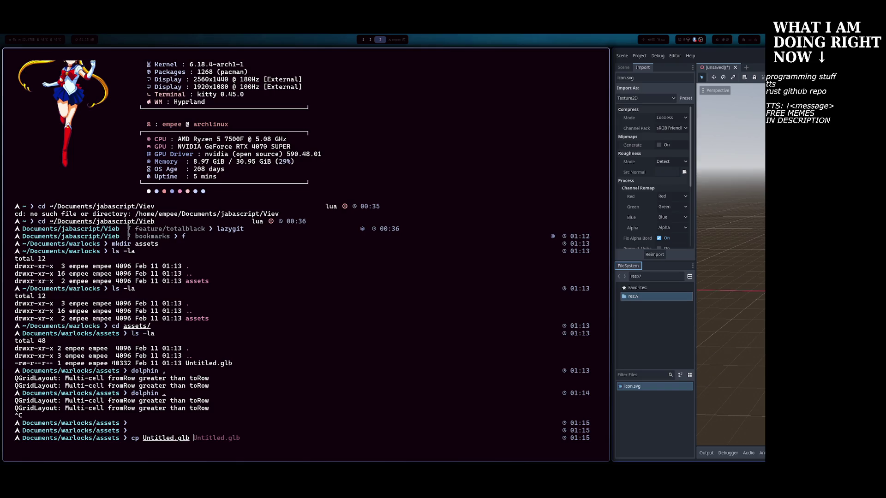
{"action": "type", "text": "+"}
{"action": "key", "text": "BackSpace"}
{"action": "key", "text": "BackSpace"}
{"action": "key", "text": "BackSpace"}
{"action": "type", "text": ";"}
{"action": "key", "text": "BackSpace"}
{"action": "type", "text": "\\"}
{"action": "key", "text": "BackSpace"}
{"action": "type", "text": "|"}
{"action": "key", "text": "BackSpace"}
{"action": "type", "text": "ds"}
{"action": "key", "text": "BackSpace"}
{"action": "key", "text": "BackSpace"}
{"action": "type", "text": "ds"}
{"action": "key", "text": "BackSpace"}
{"action": "key", "text": "BackSpace"}
{"action": "key", "text": "BackSpace"}
{"action": "key", "text": "BackSpace"}
{"action": "scroll", "coordinate": [173, 236], "scroll_direction": "up", "scroll_amount": 1}
{"action": "scroll", "coordinate": [174, 236], "scroll_direction": "down", "scroll_amount": 1}
{"action": "type", "text": "'"}
{"action": "key", "text": "BackSpace"}
{"action": "type", "text": "/"}
{"action": "key", "text": "BackSpace"}
{"action": "type", "text": "-"}
{"action": "key", "text": "BackSpace"}
{"action": "key", "text": "BackSpace"}
{"action": "key", "text": "BackSpace"}
{"action": "type", "text": "\\"}
{"action": "key", "text": "BackSpace"}
{"action": "type", "text": "ds"}
{"action": "key", "text": "BackSpace"}
{"action": "key", "text": "BackSpace"}
{"action": "key", "text": "BackSpace"}
{"action": "type", "text": "?"}
{"action": "key", "text": "BackSpace"}
{"action": "type", "text": "dd"}
{"action": "key", "text": "BackSpace"}
{"action": "key", "text": "BackSpace"}
{"action": "key", "text": "BackSpace"}
{"action": "key", "text": "BackSpace"}
{"action": "key", "text": "BackSpace"}
{"action": "type", "text": "`d"}
{"action": "key", "text": "BackSpace"}
{"action": "type", "text": "~"}
{"action": "type", "text": "s"}
Tab-complete ~/.local/share/godot/app_userdata/warlocks/ and run the cp of Untitled.glb.
{"action": "key", "text": "Tab"}
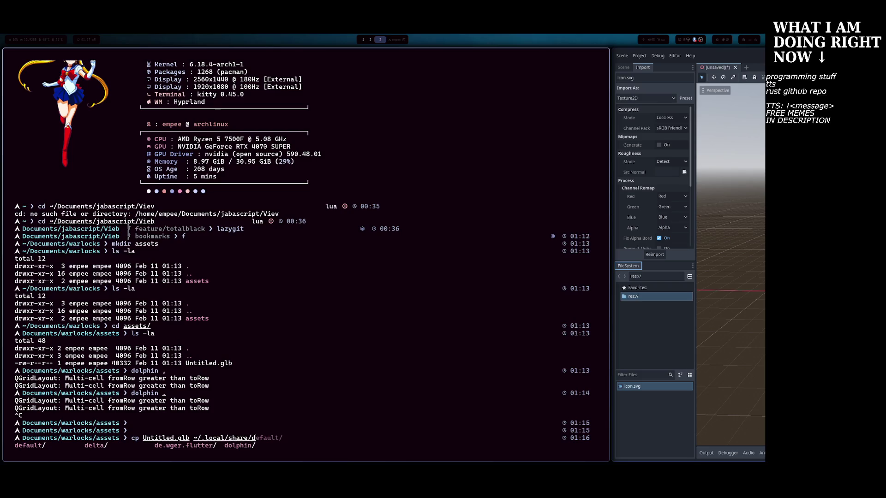
{"action": "type", "text": "godot/ds"}
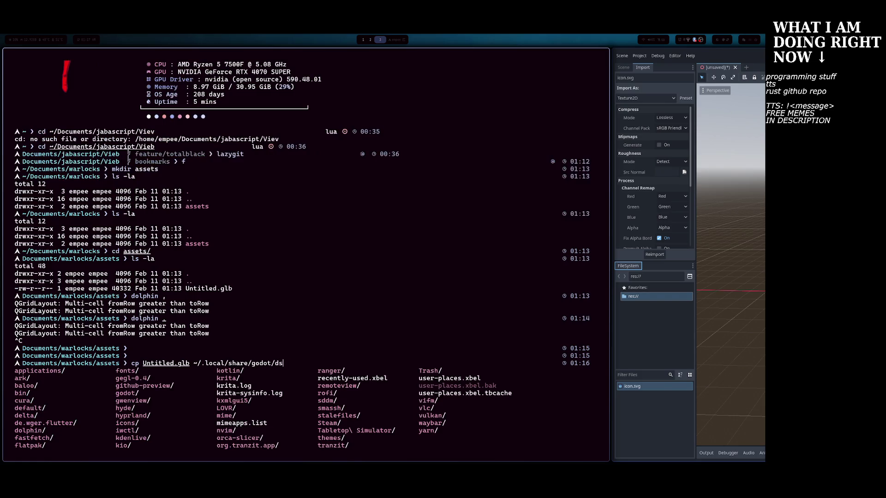
{"action": "key", "text": "Tab"}
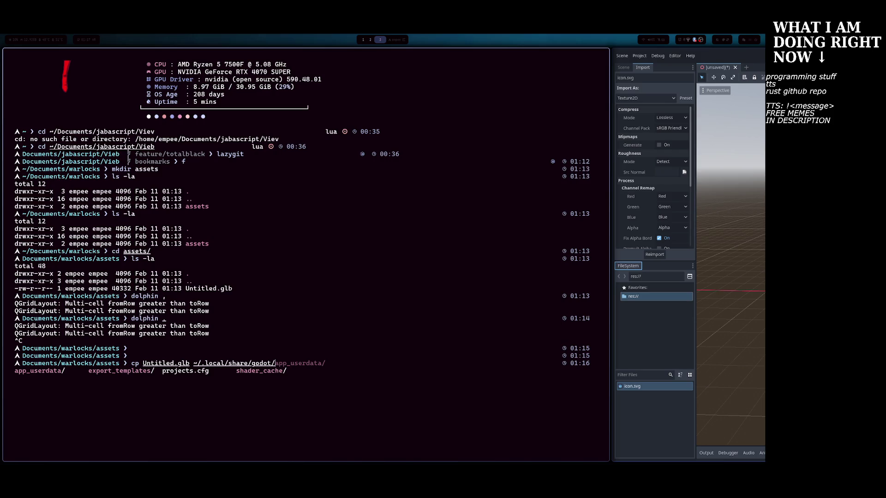
{"action": "key", "text": "Tab"}
{"action": "key", "text": "Tab"}
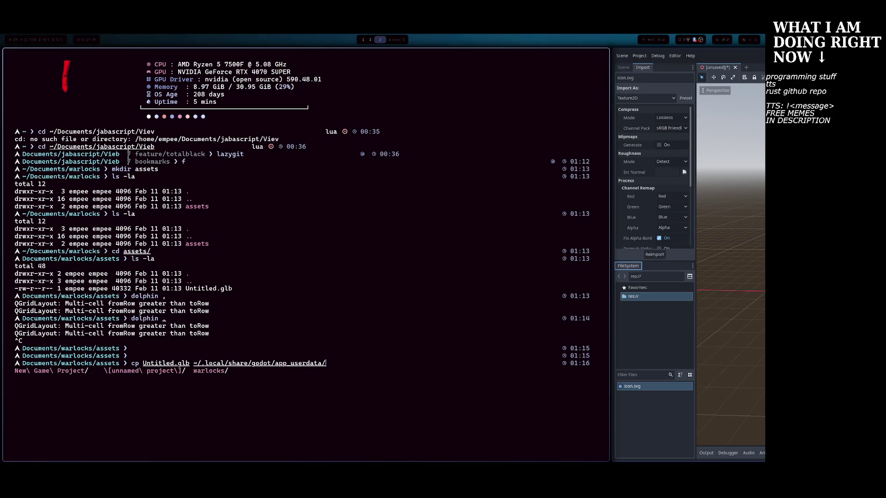
{"action": "type", "text": "wa"}
{"action": "key", "text": "Tab"}
{"action": "key", "text": "Tab"}
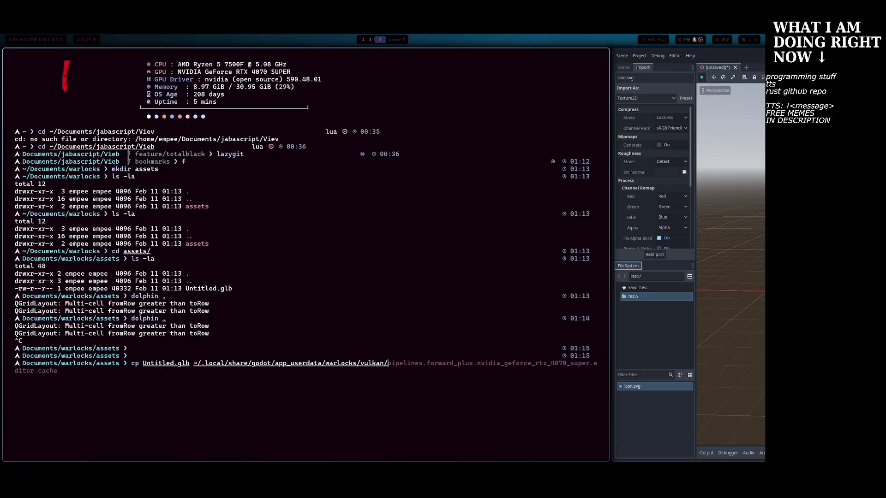
{"action": "key", "text": "BackSpace"}
{"action": "key", "text": "BackSpace"}
{"action": "key", "text": "BackSpace"}
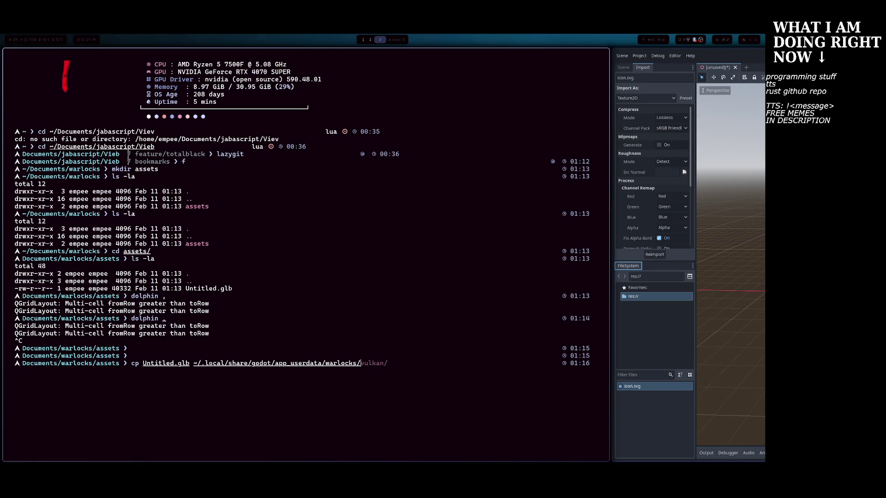
{"action": "key", "text": "Return"}
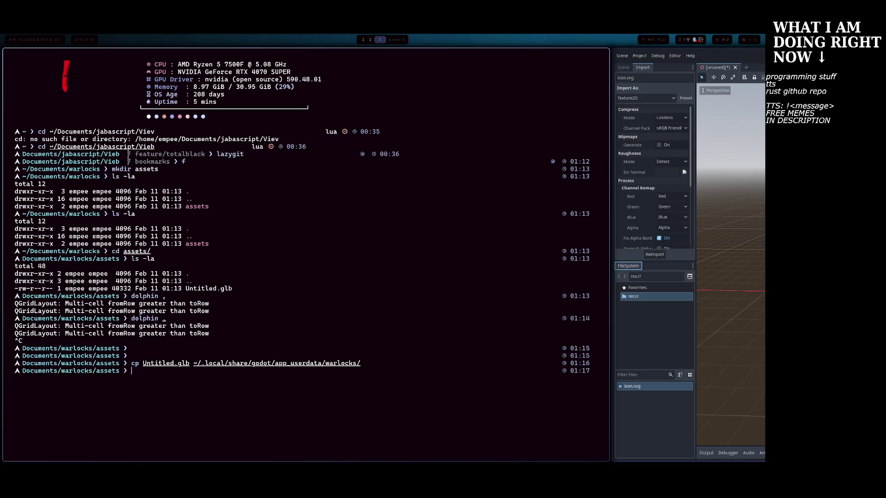
Check Godot's FileSystem dock for the copied file, then return to the terminal.
{"action": "key", "text": "super+l"}
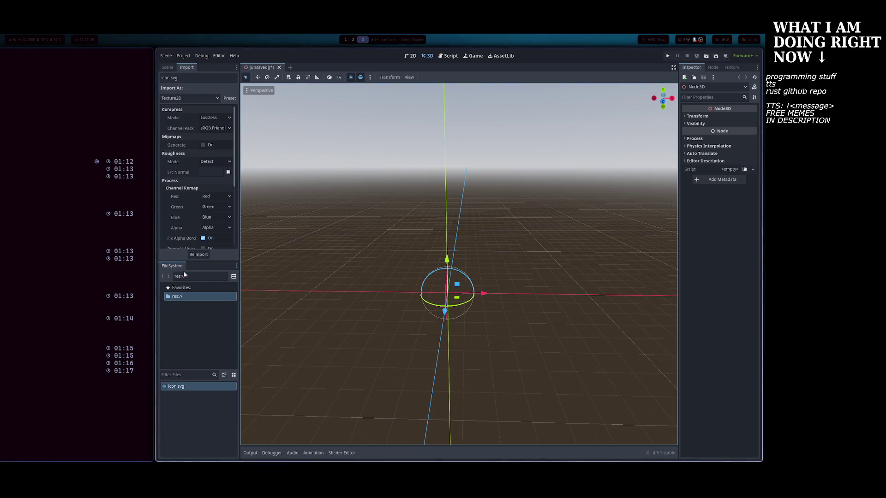
{"action": "left_click", "coordinate": [234, 276]}
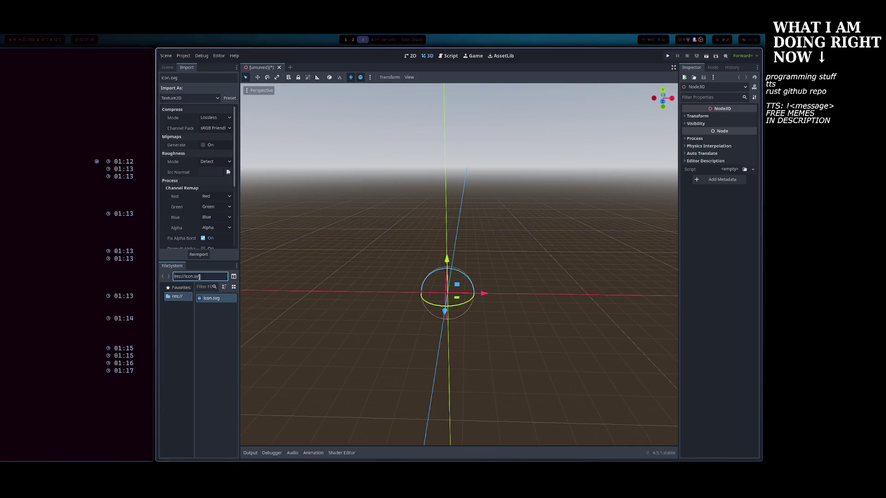
{"action": "left_click", "coordinate": [233, 277]}
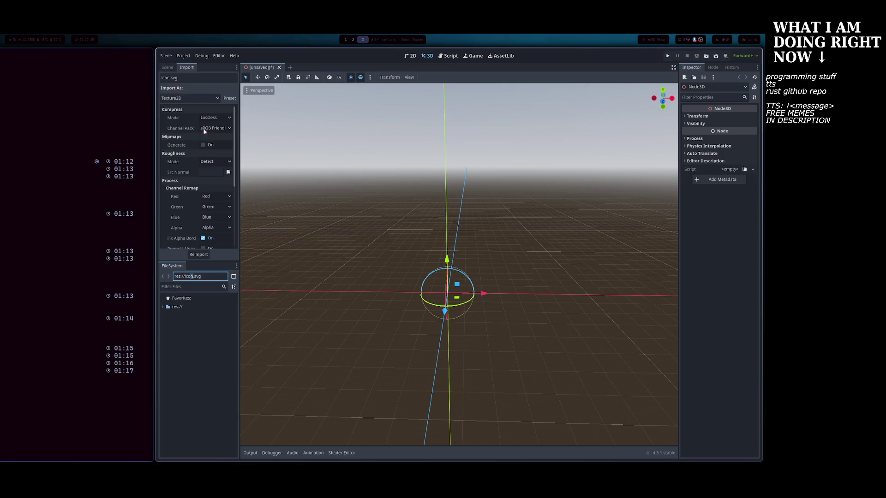
{"action": "left_click", "coordinate": [167, 68]}
{"action": "key", "text": "super+h"}
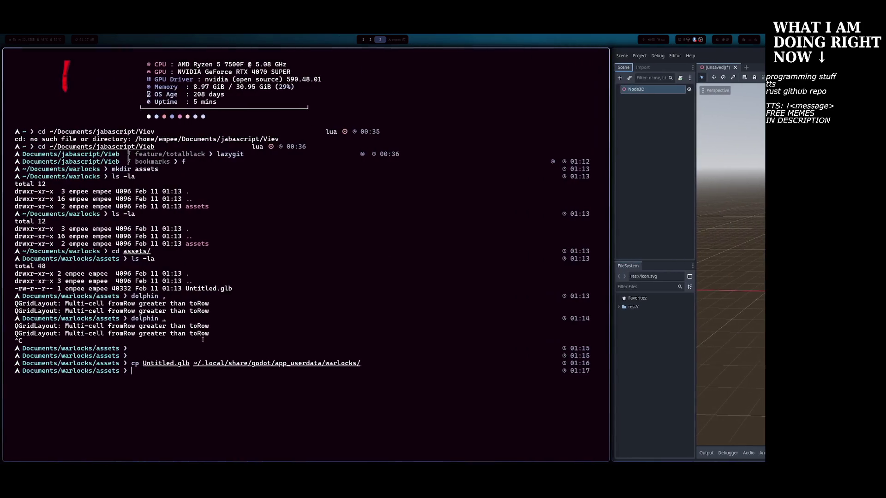
Clear the prompt and cd into ~/.local/share/godot/app_userdata/warlocks using the pasted copy destination path.
{"action": "type", "text": "ds"}
{"action": "key", "text": "BackSpace"}
{"action": "key", "text": "BackSpace"}
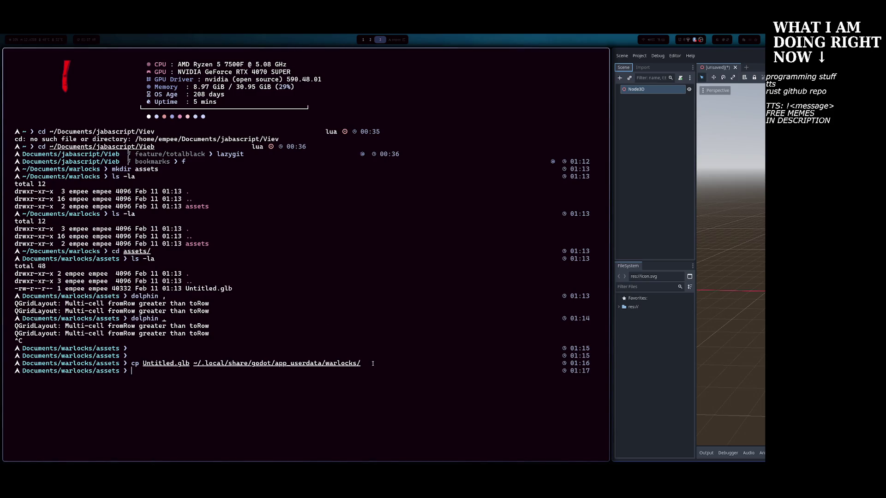
{"action": "left_click_drag", "start_coordinate": [372, 363], "coordinate": [296, 364]}
{"action": "left_click", "coordinate": [202, 363]}
{"action": "left_click_drag", "start_coordinate": [194, 363], "coordinate": [361, 363]}
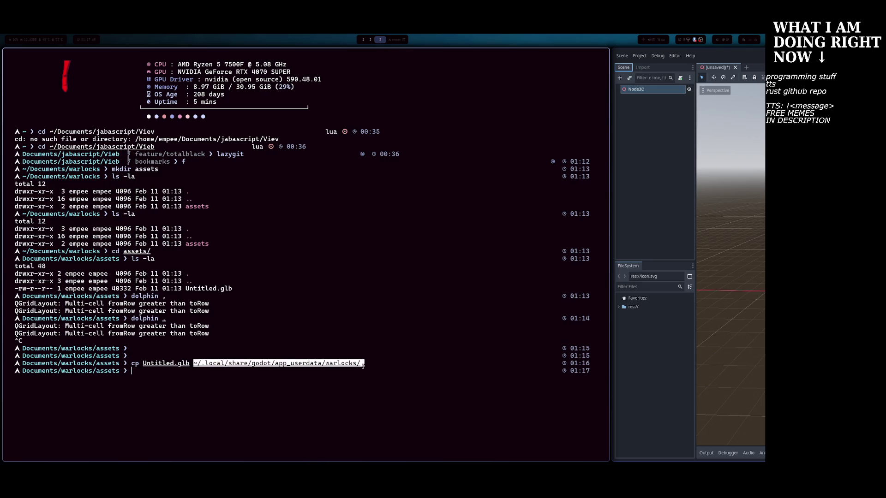
{"action": "middle_click", "coordinate": [274, 382]}
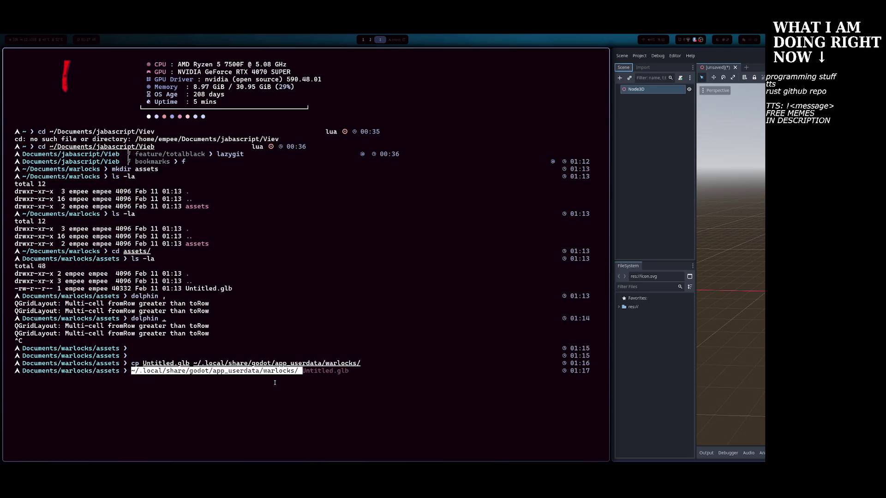
{"action": "key", "text": "Escape"}
{"action": "key", "text": "Escape"}
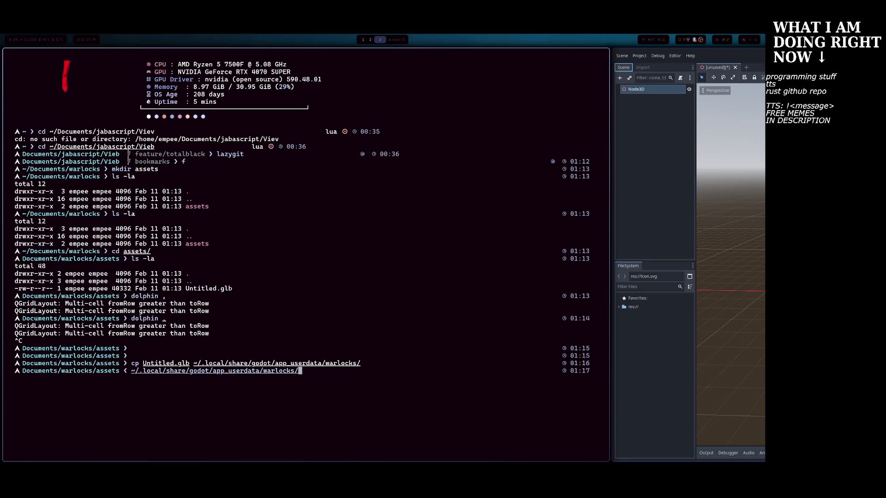
{"action": "key", "text": "b"}
{"action": "key", "text": "b"}
{"action": "key", "text": "b"}
{"action": "type", "text": "icd"}
{"action": "key", "text": "Return"}
Launch vifm in warlocks, peek into vulkan, then climb to the godot folder and inspect shader_cache.
{"action": "type", "text": "ds"}
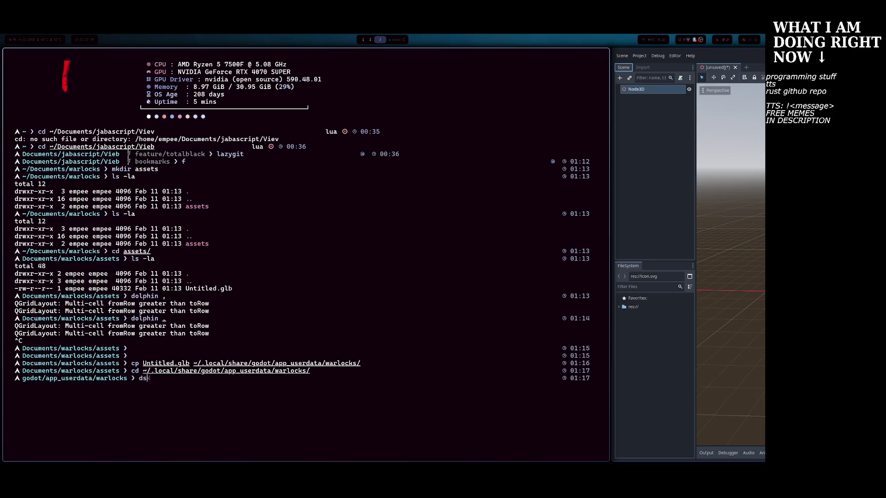
{"action": "type", "text": "ds"}
{"action": "key", "text": "Return"}
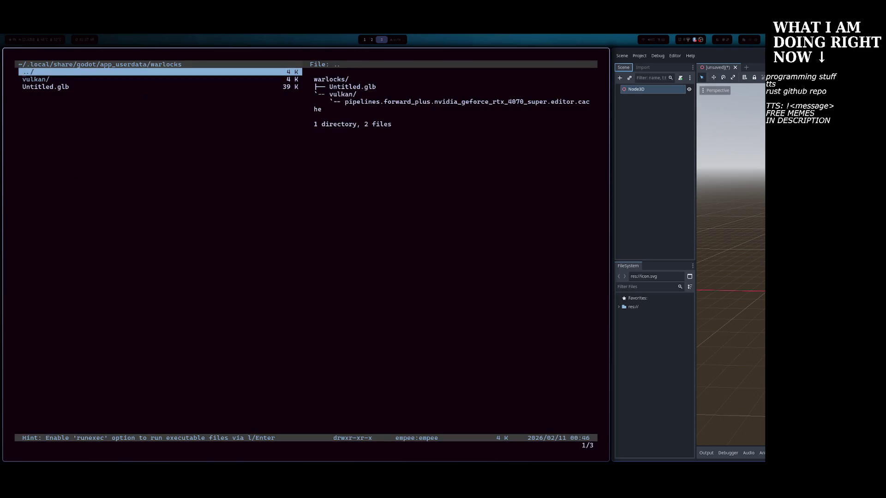
{"action": "key", "text": "j"}
{"action": "key", "text": "j"}
{"action": "key", "text": "k"}
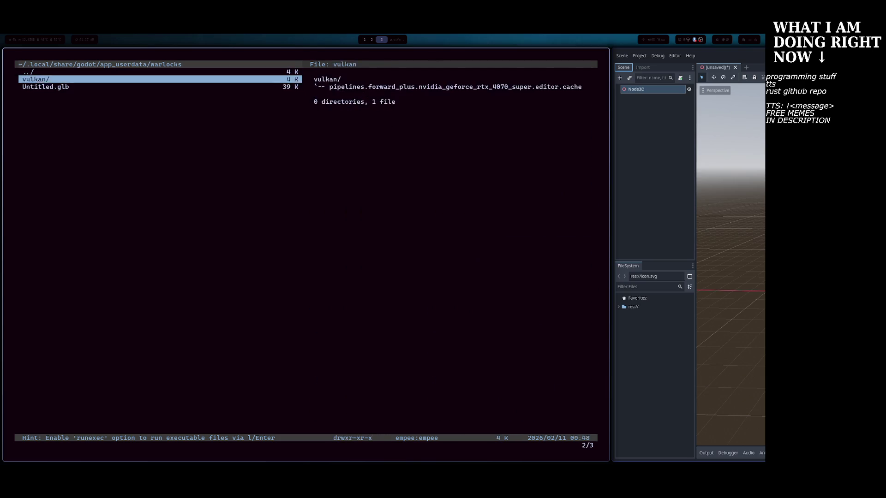
{"action": "key", "text": "l"}
{"action": "key", "text": "h"}
{"action": "key", "text": "h"}
{"action": "key", "text": "k"}
{"action": "key", "text": "h"}
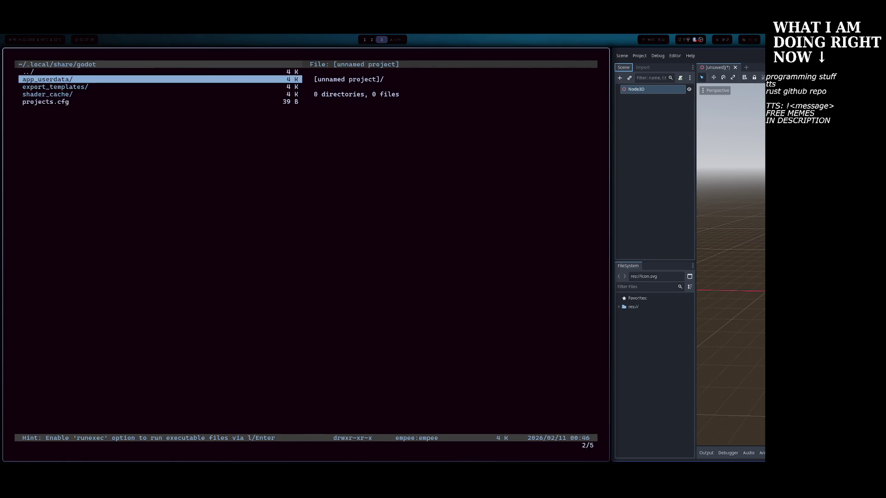
{"action": "key", "text": "j"}
{"action": "key", "text": "j"}
{"action": "key", "text": "l"}
{"action": "key", "text": "h"}
View projects.cfg from the godot data folder in Neovim, then quit with :q.
{"action": "key", "text": "j"}
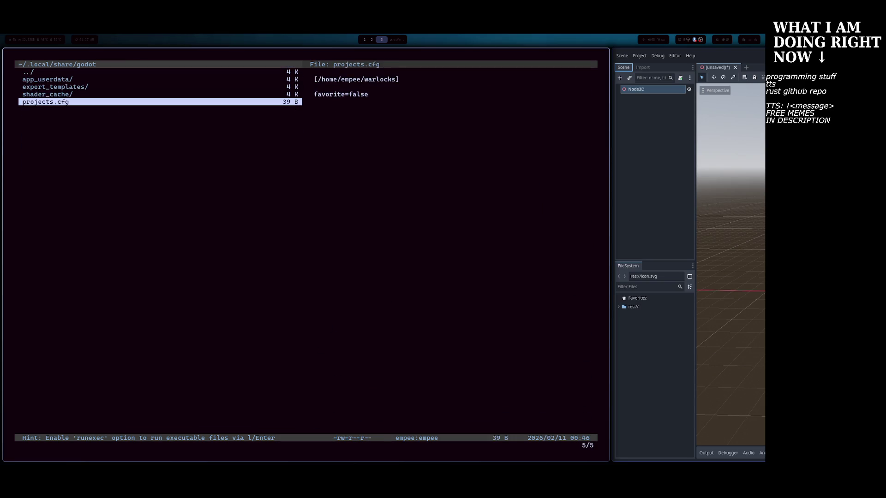
{"action": "key", "text": "l"}
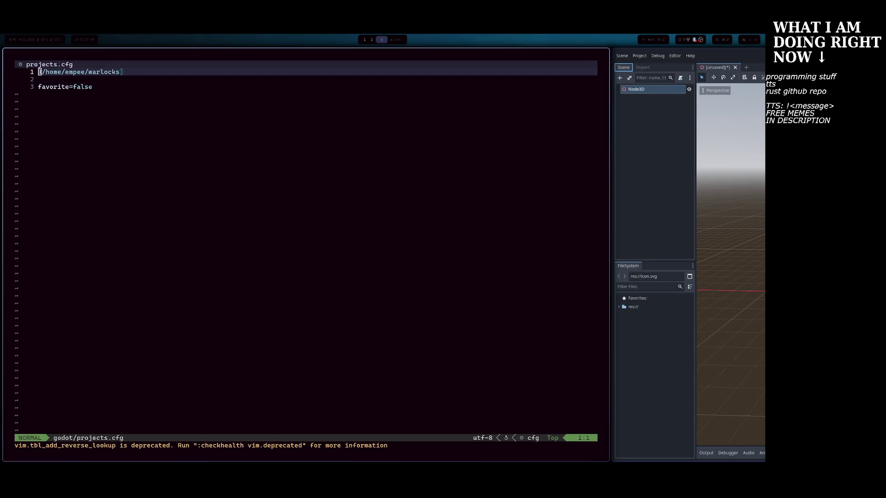
{"action": "type", "text": ":q"}
{"action": "key", "text": "Return"}
Look inside export_templates, then move up to ~/.local/share and browse its folders.
{"action": "key", "text": "k"}
{"action": "key", "text": "k"}
{"action": "key", "text": "k"}
{"action": "key", "text": "j"}
{"action": "key", "text": "l"}
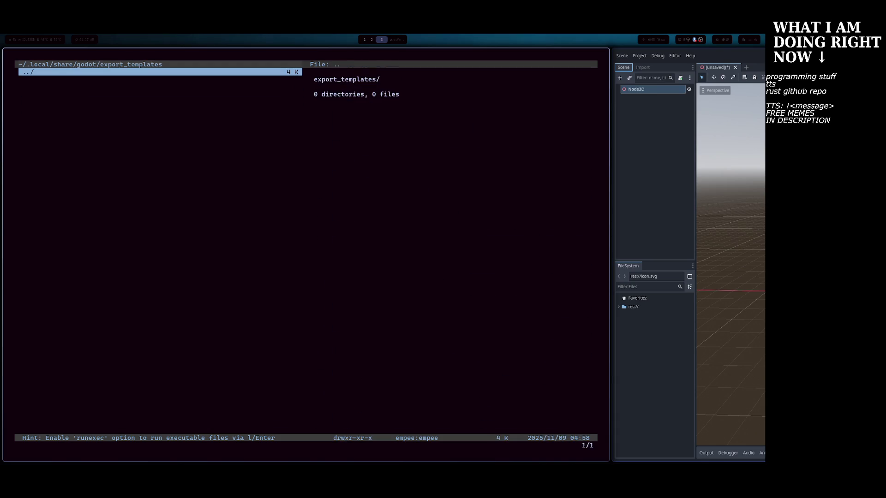
{"action": "key", "text": "h"}
{"action": "key", "text": "j"}
{"action": "key", "text": "h"}
{"action": "key", "text": "j"}
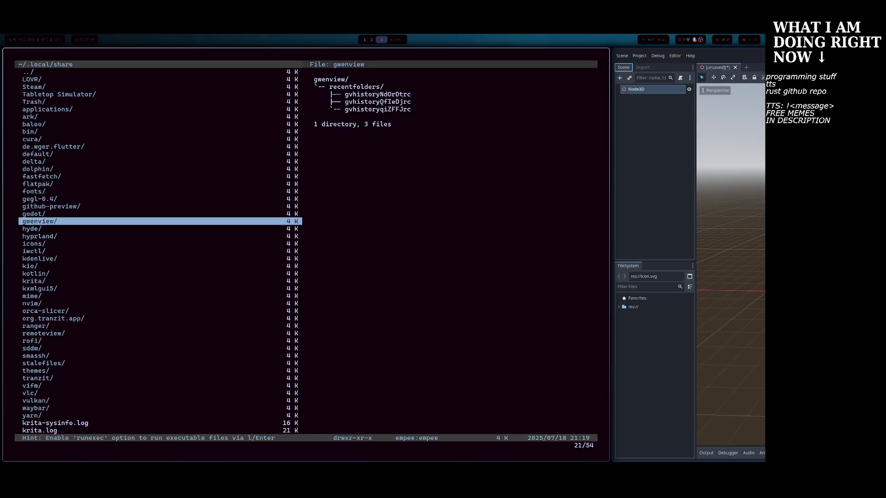
{"action": "key", "text": "k"}
{"action": "key", "text": "j"}
{"action": "key", "text": "j"}
Go up to ~/.local and look through its lib and state folders.
{"action": "key", "text": "k"}
{"action": "key", "text": "k"}
{"action": "key", "text": "k"}
{"action": "key", "text": "h"}
{"action": "key", "text": "j"}
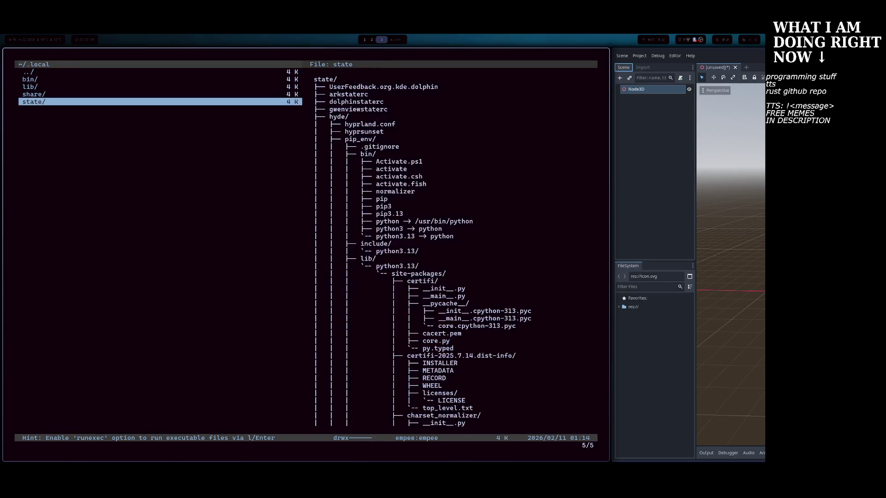
{"action": "key", "text": "k"}
{"action": "key", "text": "k"}
{"action": "key", "text": "k"}
{"action": "key", "text": "j"}
{"action": "key", "text": "l"}
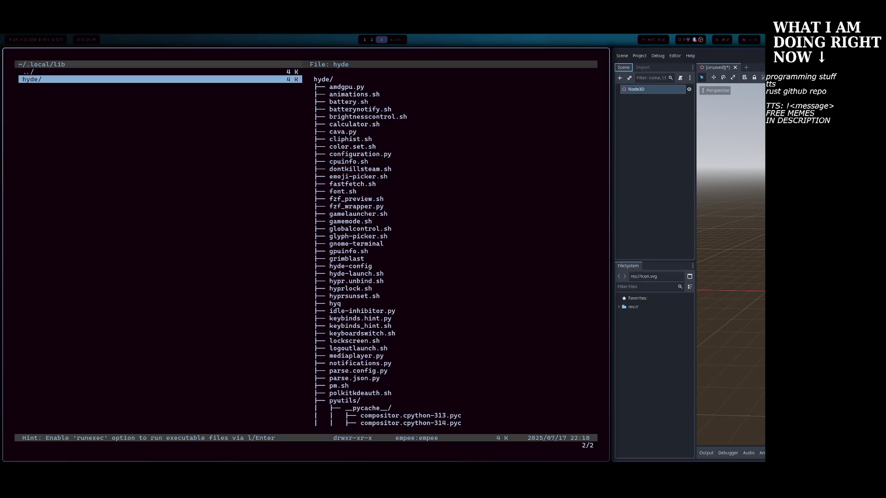
{"action": "key", "text": "h"}
{"action": "key", "text": "j"}
{"action": "key", "text": "j"}
{"action": "key", "text": "l"}
{"action": "key", "text": "j"}
{"action": "key", "text": "j"}
{"action": "key", "text": "j"}
{"action": "key", "text": "j"}
{"action": "key", "text": "j"}
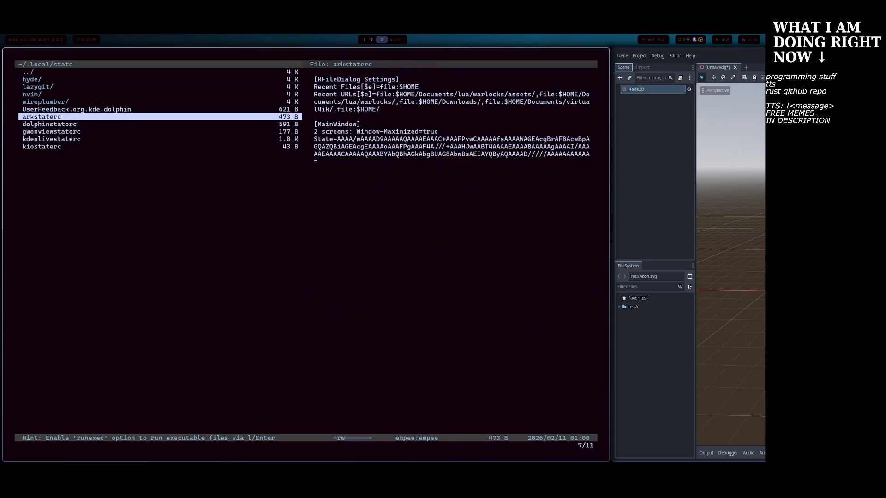
{"action": "key", "text": "k"}
{"action": "key", "text": "k"}
{"action": "key", "text": "k"}
{"action": "key", "text": "k"}
{"action": "key", "text": "k"}
{"action": "key", "text": "j"}
Switch to Godot and open the project's user data folder from the Project menu.
{"action": "key", "text": "super+Right"}
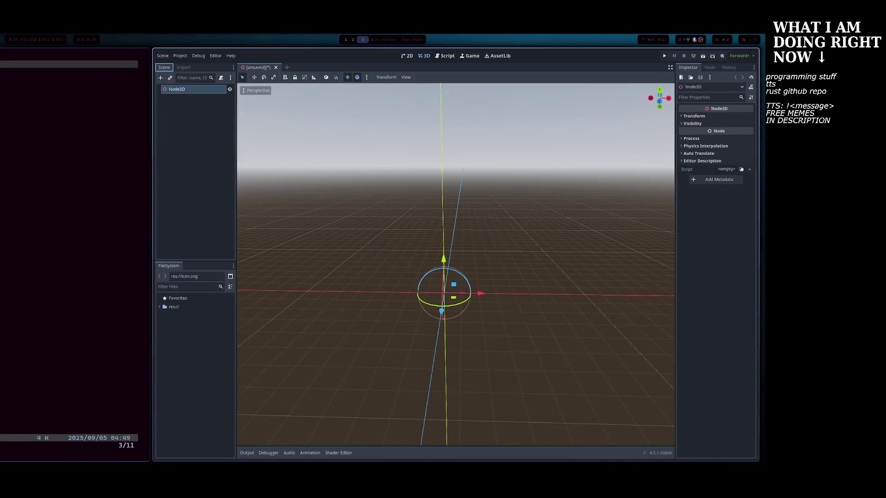
{"action": "left_click", "coordinate": [184, 56]}
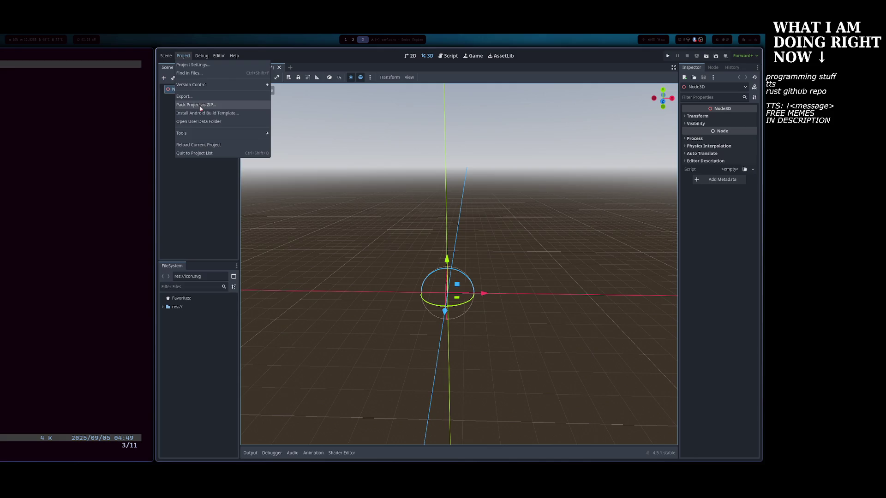
{"action": "left_click", "coordinate": [201, 121]}
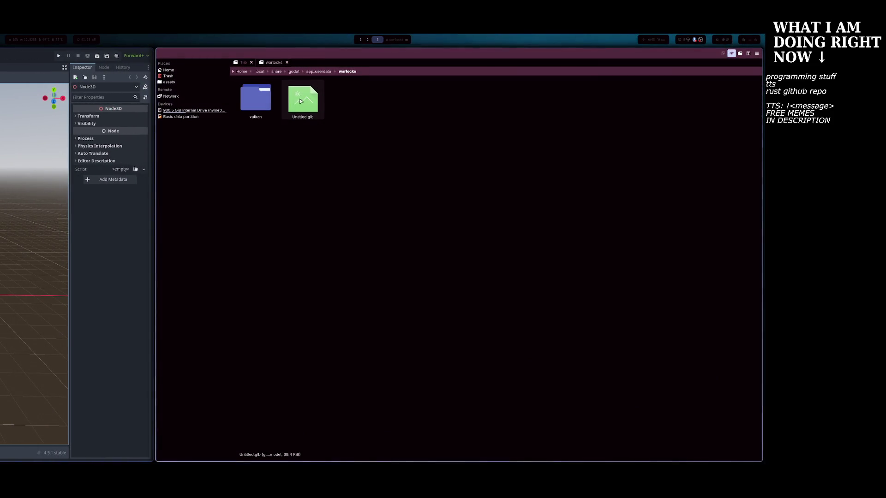
Close the file manager, expand res:// in FileSystem and select icon.svg.
{"action": "key", "text": "super+q"}
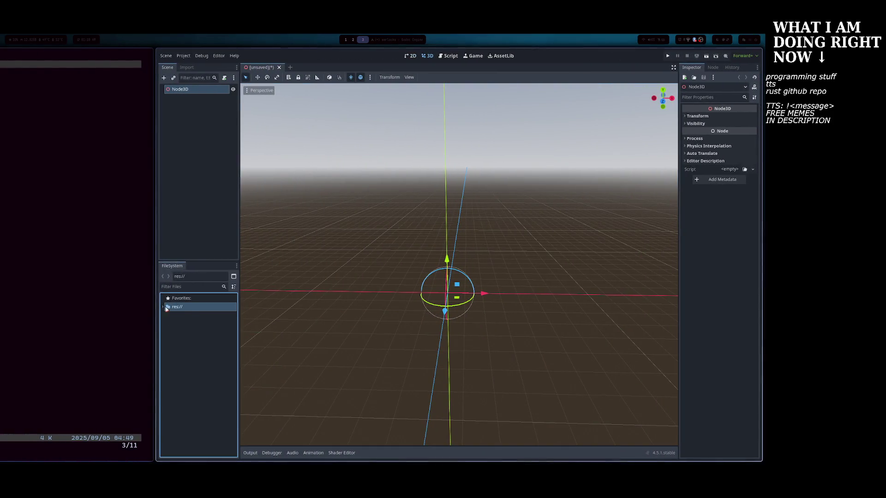
{"action": "left_click", "coordinate": [165, 308]}
{"action": "left_click", "coordinate": [178, 315]}
{"action": "key", "text": "super+e"}
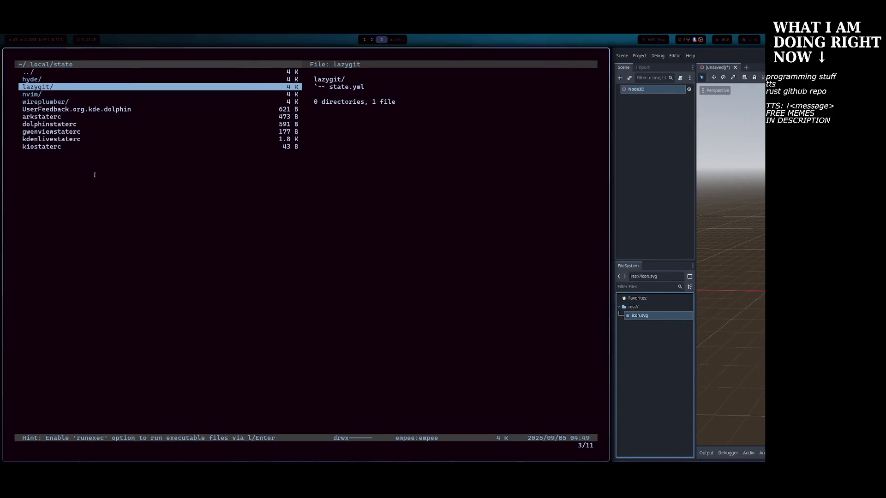
{"action": "key", "text": "q"}
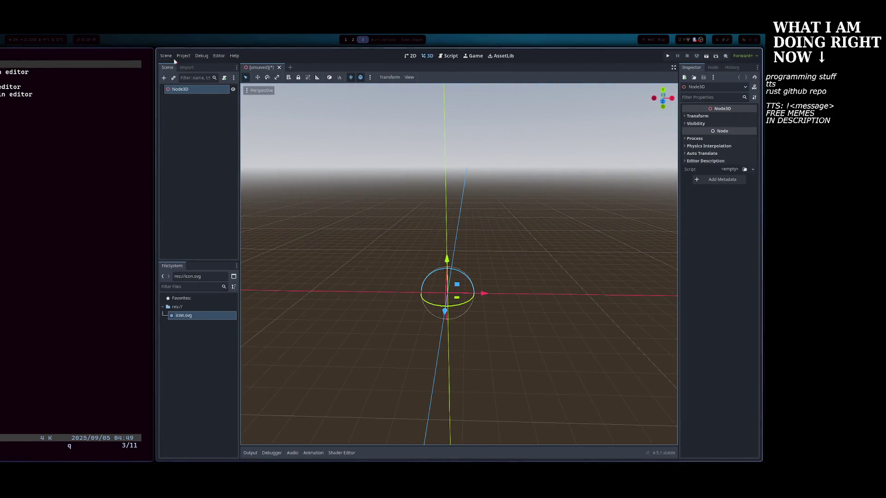
Reopen Project > Open User Data Folder to show warlocks with Untitled.glb in the file manager.
{"action": "left_click", "coordinate": [166, 55]}
{"action": "left_click", "coordinate": [183, 55]}
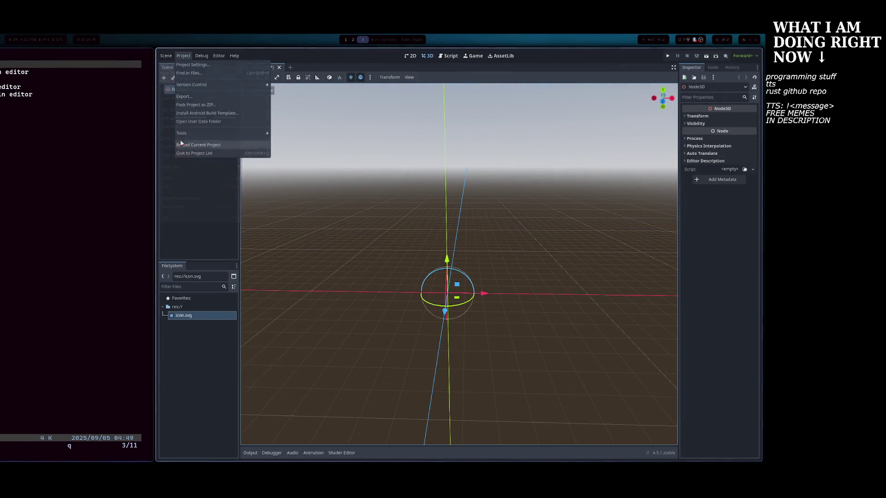
{"action": "left_click", "coordinate": [166, 56]}
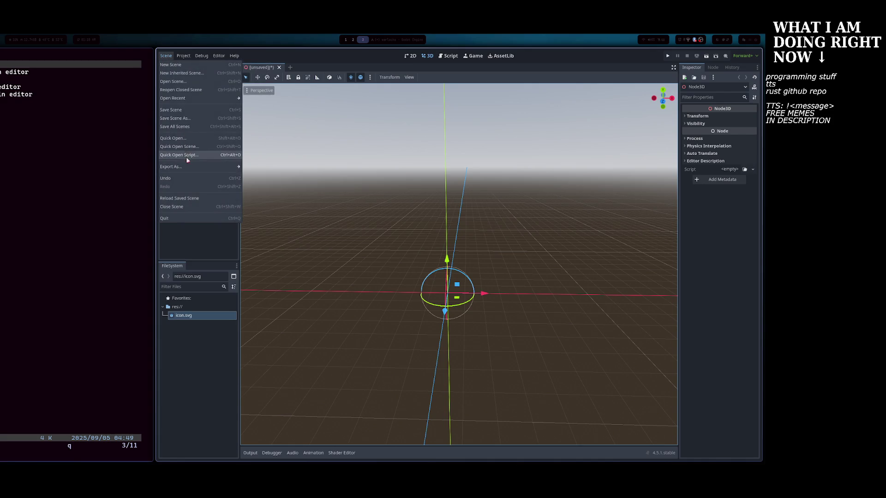
{"action": "mouse_move", "coordinate": [183, 55]}
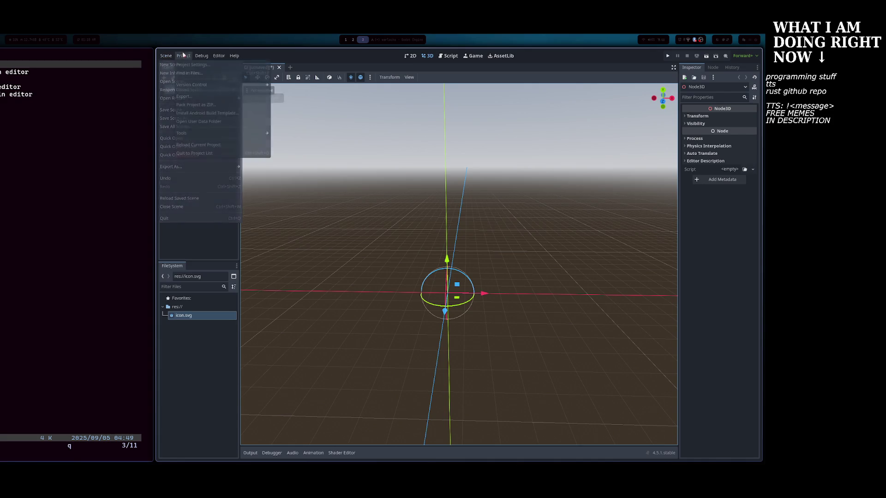
{"action": "left_click", "coordinate": [198, 121]}
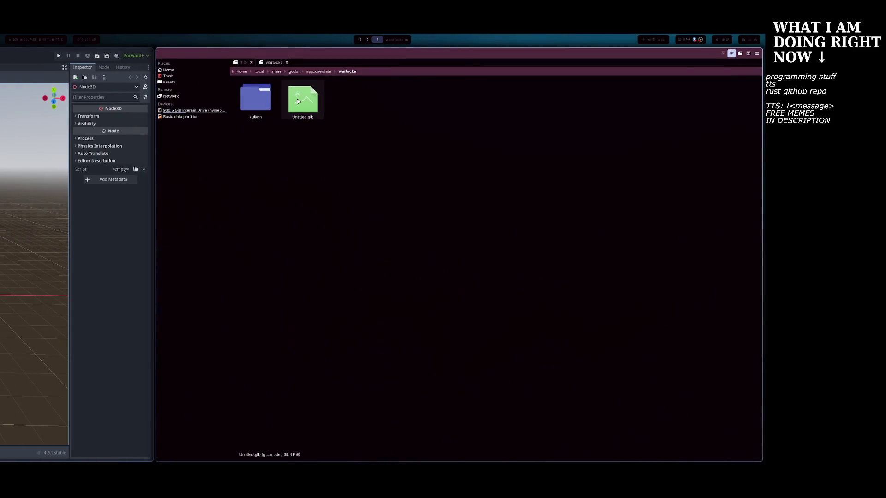
Drag Untitled.glb from Dolphin onto the Godot editor, then toward another window.
{"action": "mouse_move", "coordinate": [298, 102]}
{"action": "left_mouse_down"}
{"action": "mouse_move", "coordinate": [132, 212]}
{"action": "mouse_move", "coordinate": [64, 170]}
{"action": "mouse_move", "coordinate": [493, 151]}
{"action": "left_mouse_up"}
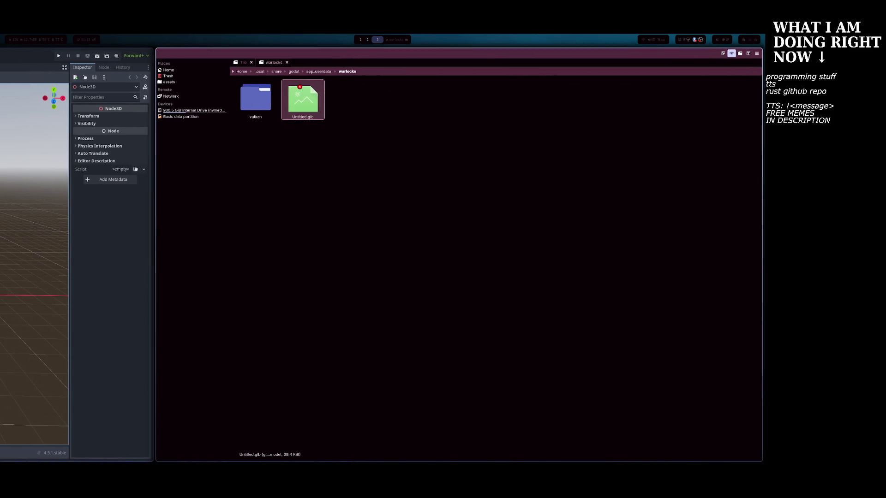
{"action": "mouse_move", "coordinate": [303, 99]}
{"action": "left_mouse_down"}
{"action": "mouse_move", "coordinate": [104, 176]}
{"action": "mouse_move", "coordinate": [400, 223]}
{"action": "mouse_move", "coordinate": [348, 227]}
{"action": "mouse_move", "coordinate": [217, 212]}
{"action": "mouse_move", "coordinate": [680, 213]}
{"action": "mouse_move", "coordinate": [610, 189]}
{"action": "mouse_move", "coordinate": [9, 202]}
{"action": "mouse_move", "coordinate": [356, 187]}
{"action": "mouse_move", "coordinate": [308, 212]}
{"action": "left_mouse_up"}
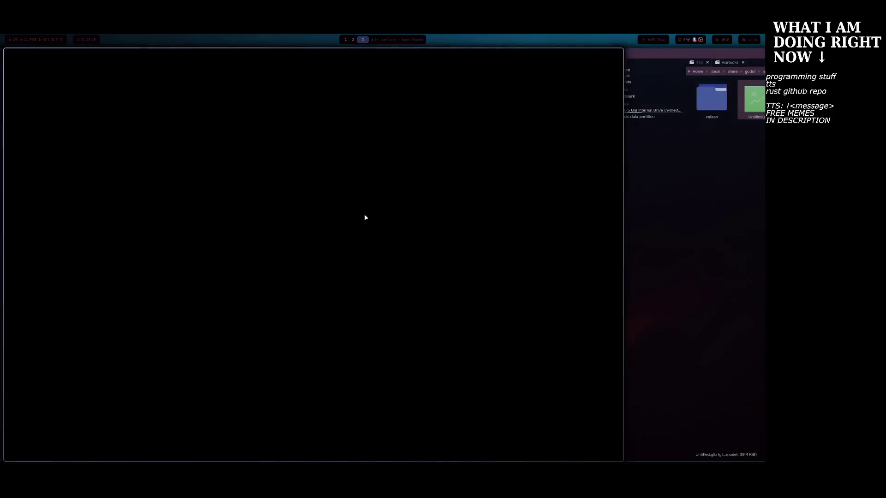